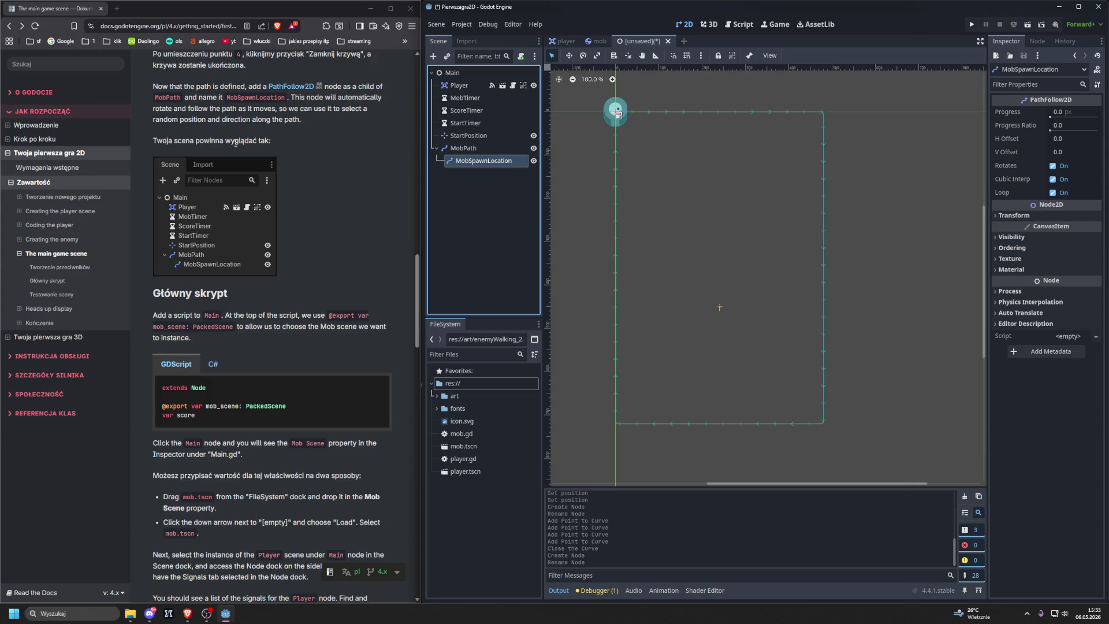
# Step: Attach a new script res://main.gd with the default template to the Main node
pyautogui.scroll(-3, 347, 174)
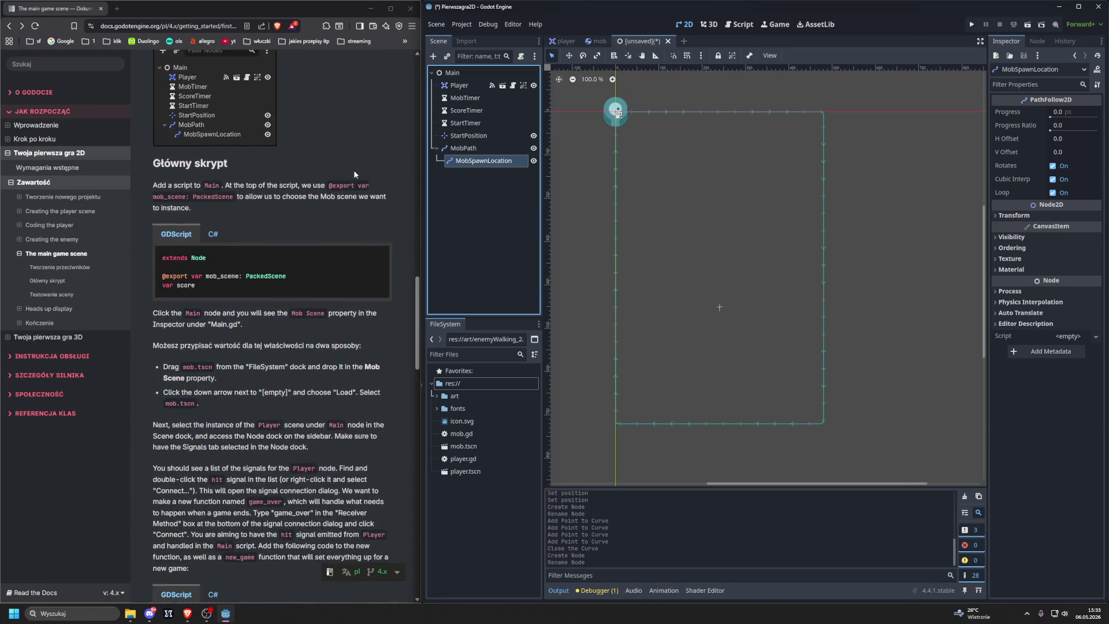
pyautogui.click(453, 73)
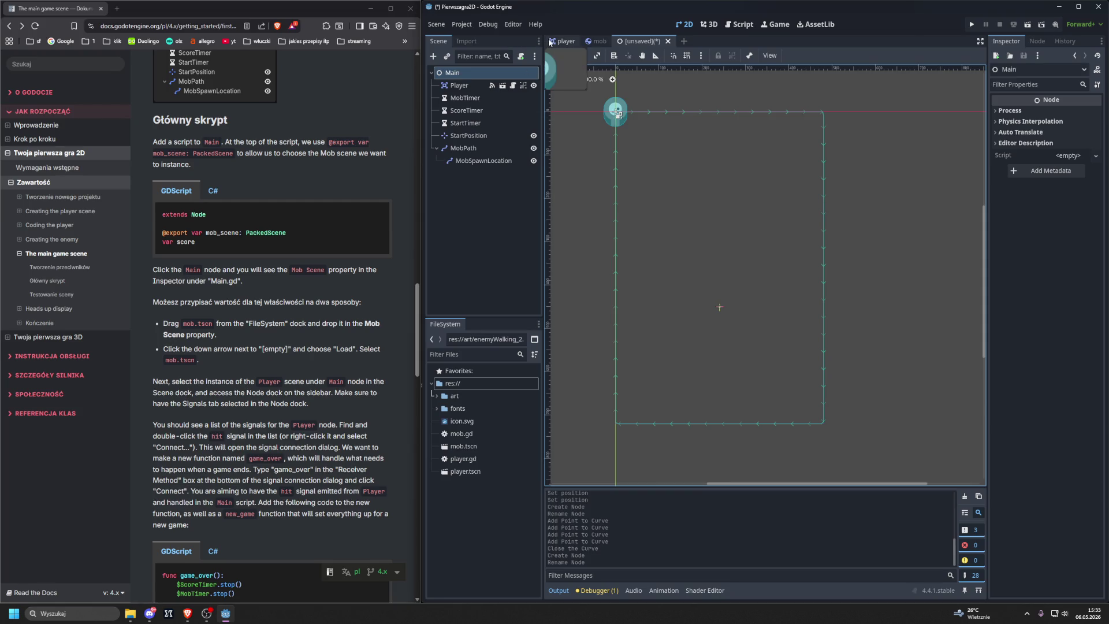
pyautogui.click(519, 58)
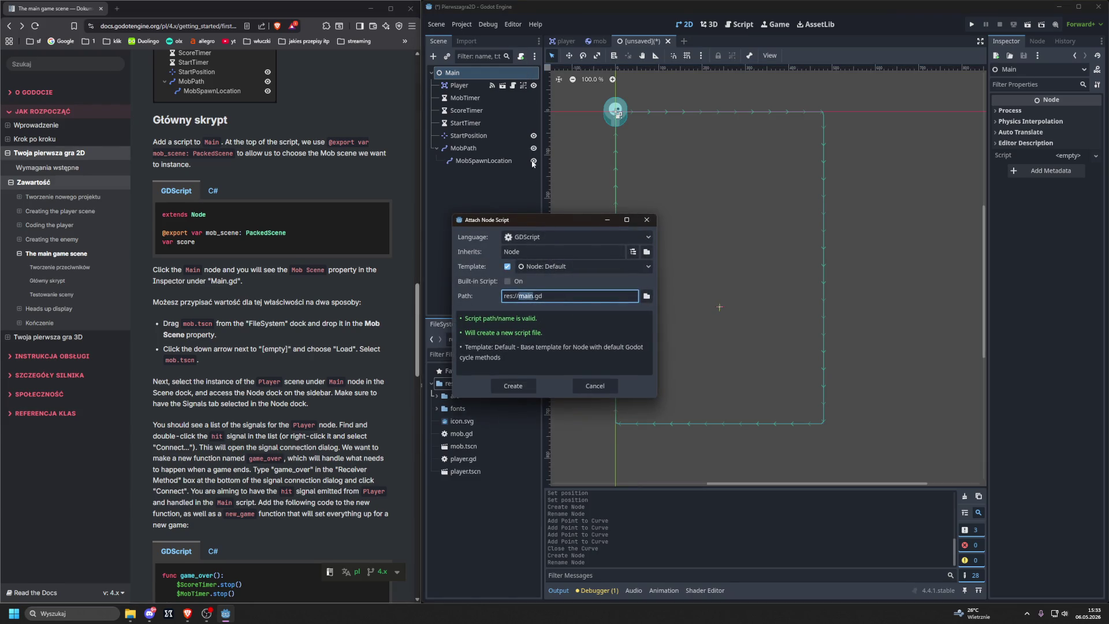
pyautogui.click(528, 385)
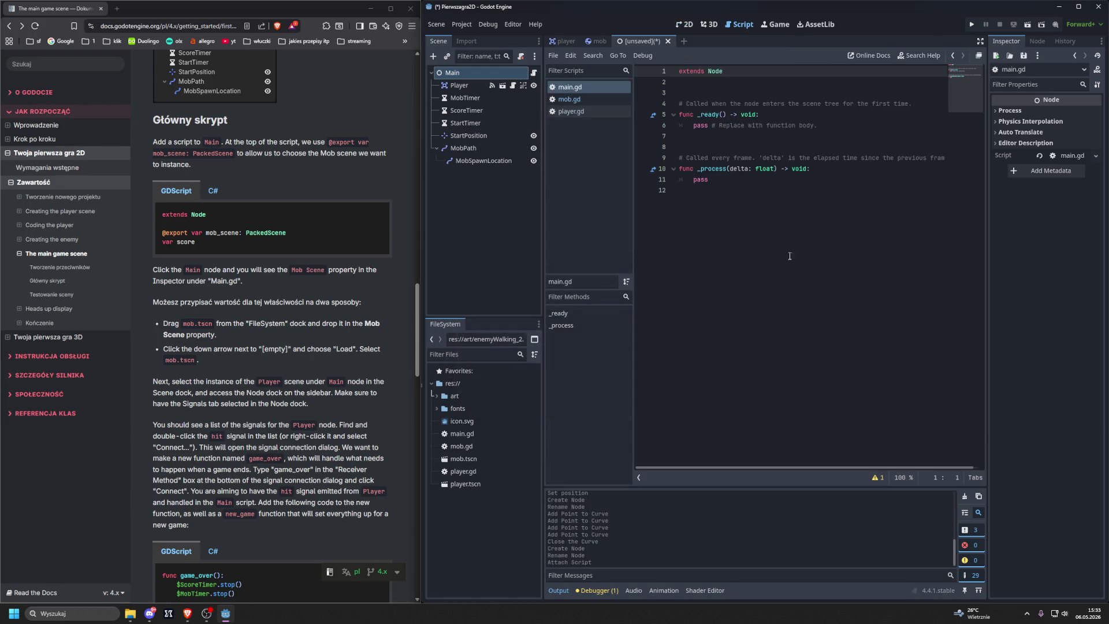
pyautogui.press('Down')
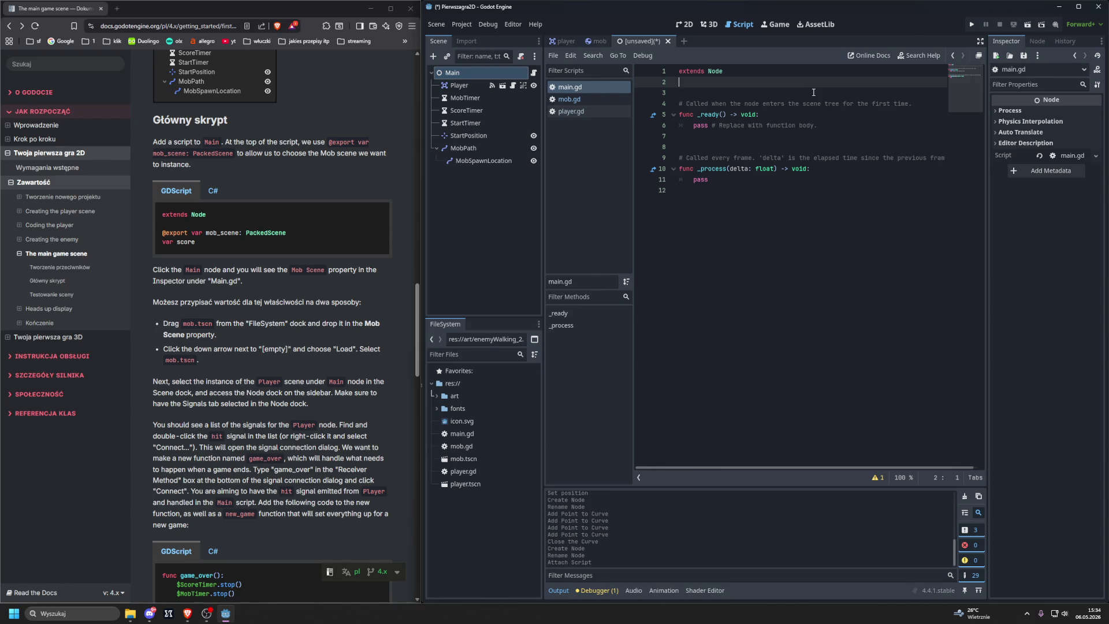
pyautogui.press('Return')
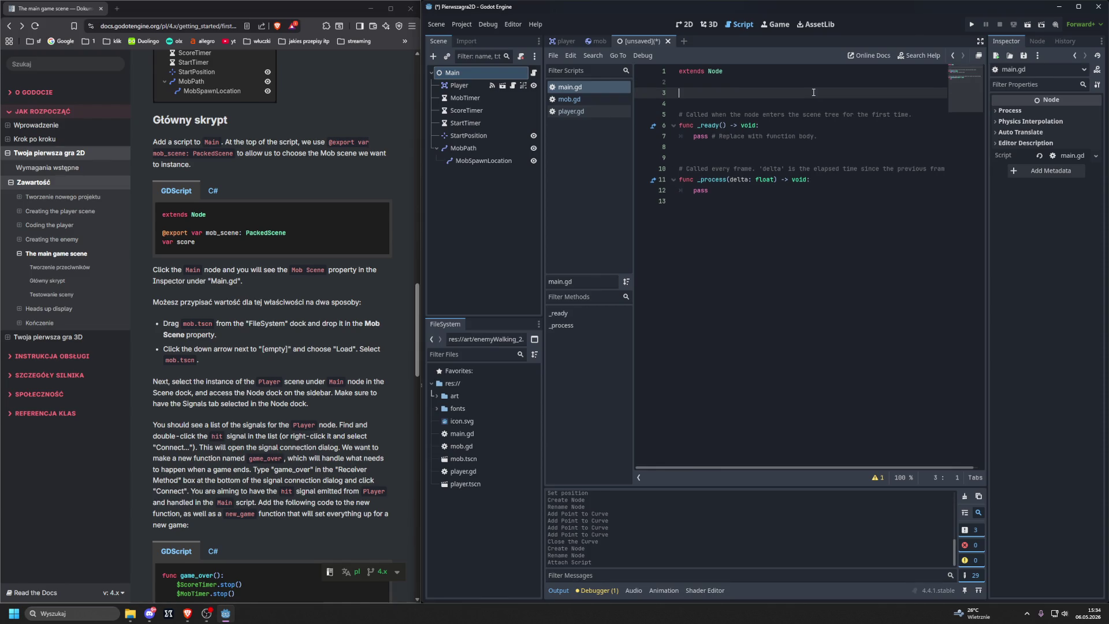
pyautogui.write('@exp')
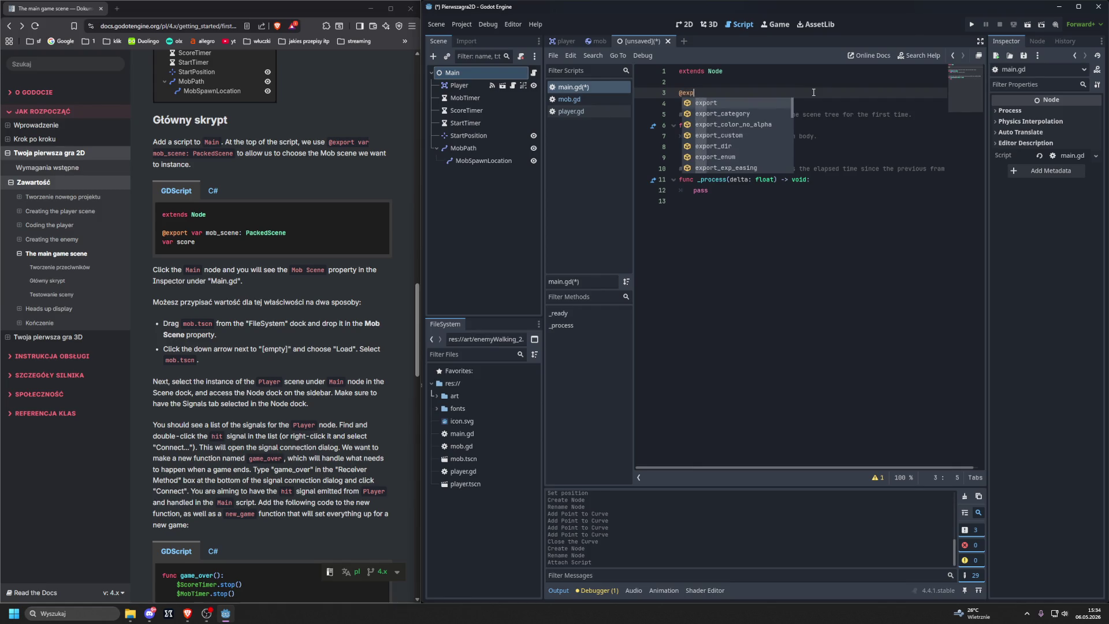
pyautogui.write('ort var mob_scene: ')
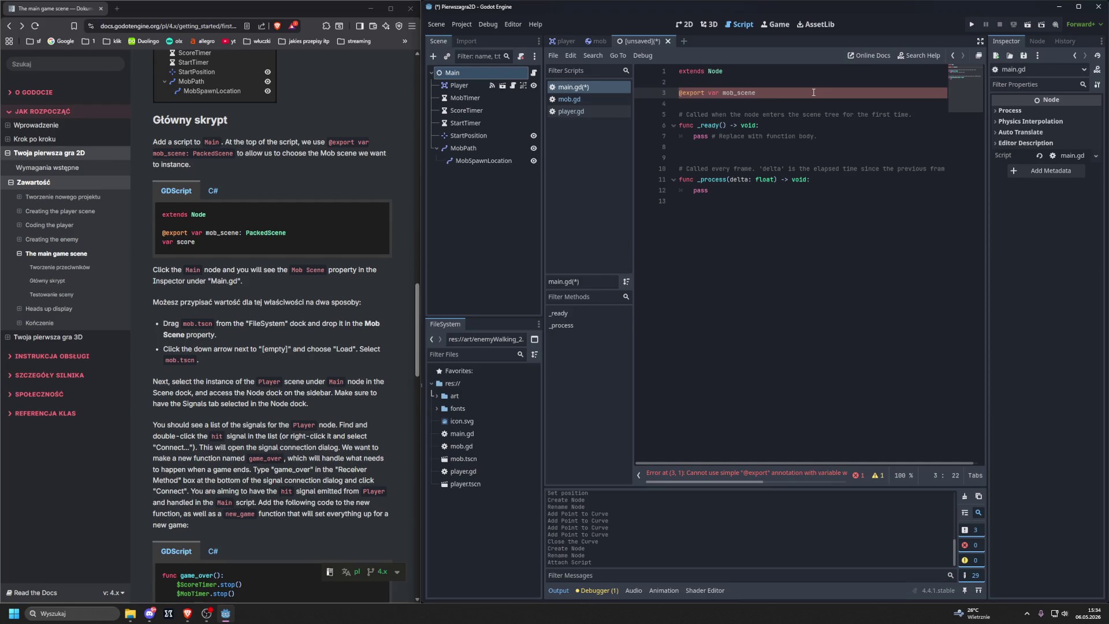
pyautogui.write('Packed')
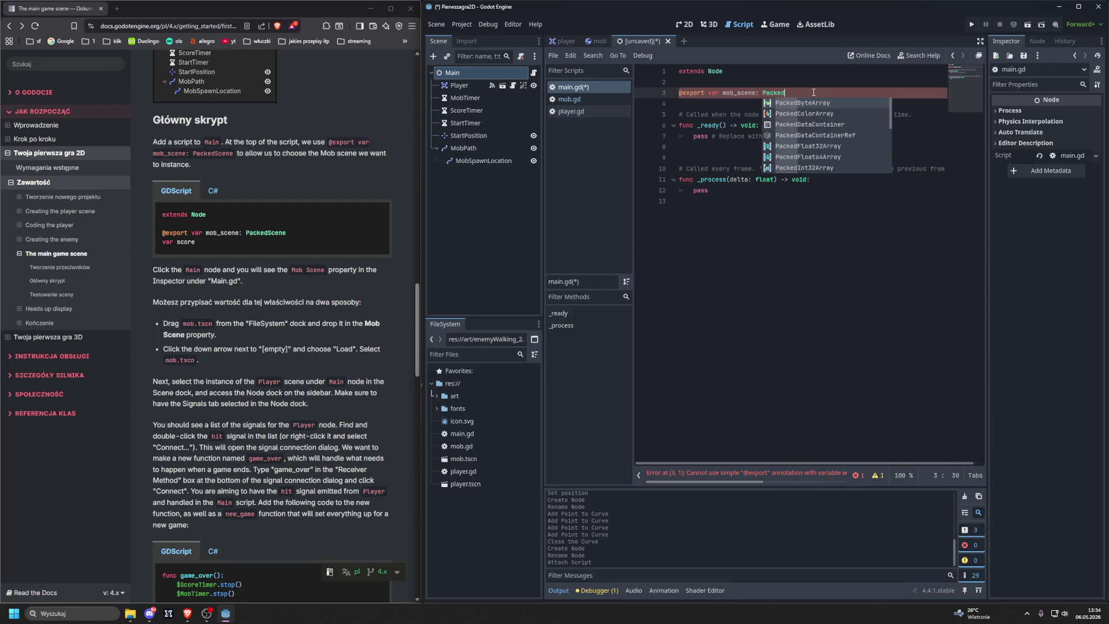
pyautogui.write('Scene')
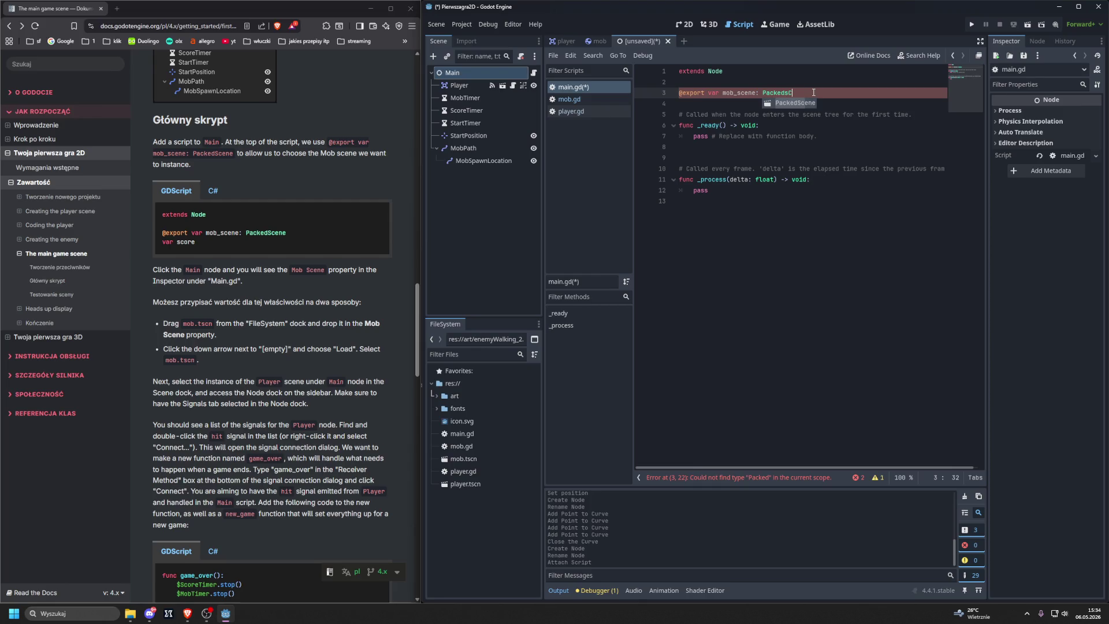
pyautogui.press('Return')
pyautogui.press('Return')
pyautogui.press('Up')
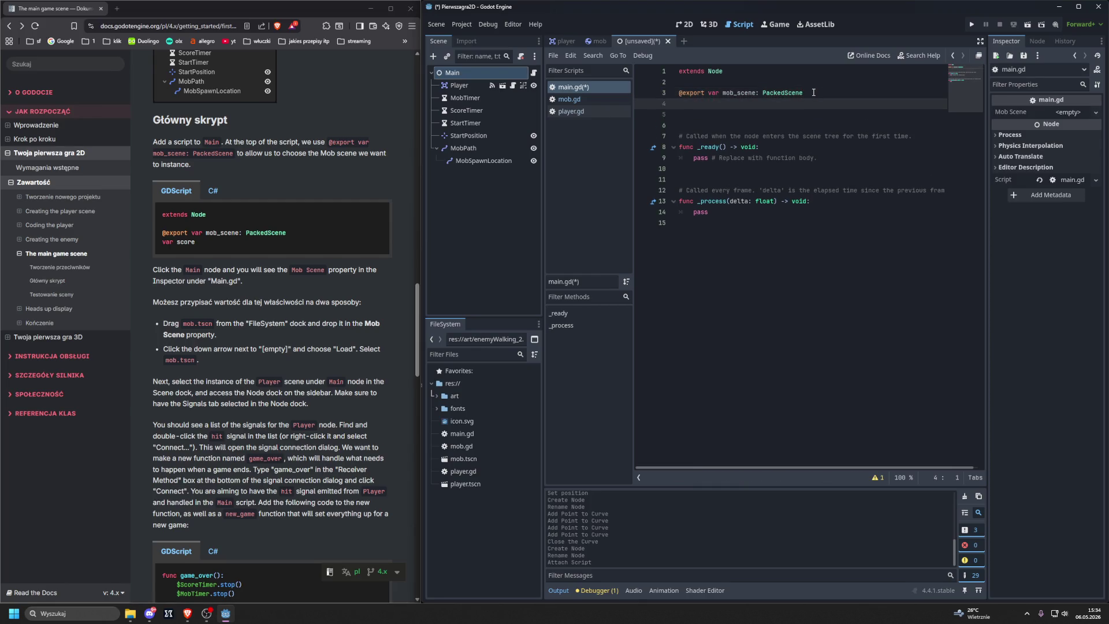
pyautogui.write('var sco')
pyautogui.press('BackSpace')
pyautogui.press('BackSpace')
pyautogui.press('BackSpace')
pyautogui.press('BackSpace')
pyautogui.write('var scor')
# Step: Select the Main node to show its empty Mob Scene property in the Inspector
pyautogui.click(452, 72)
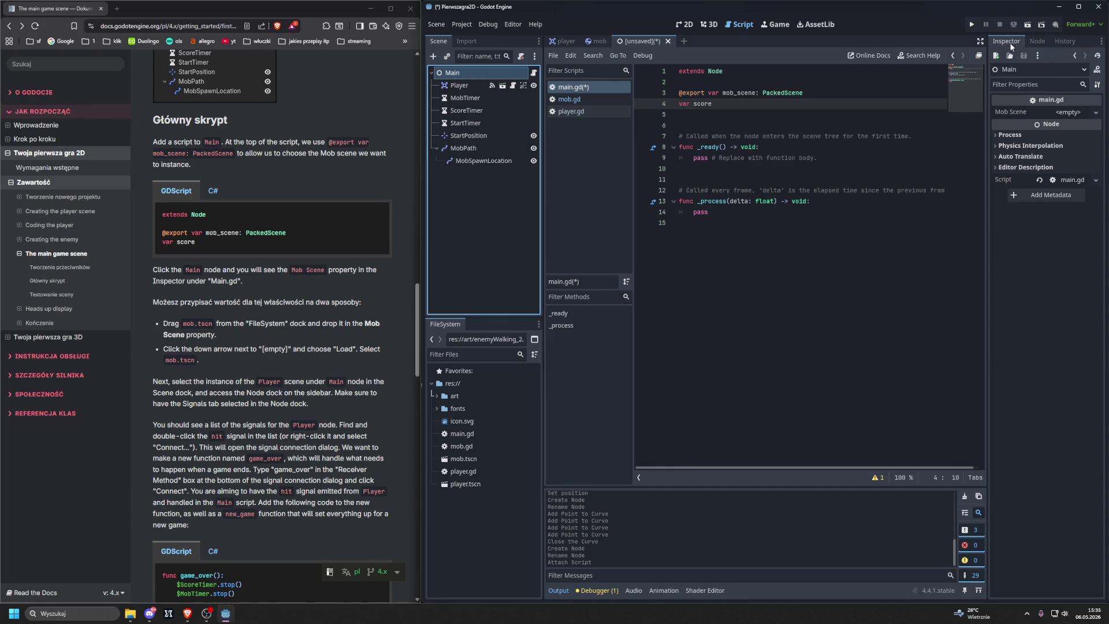
# Step: Check the Mob Scene value options, then look over player.gd and mob.gd before returning to main.gd
pyautogui.click(1068, 113)
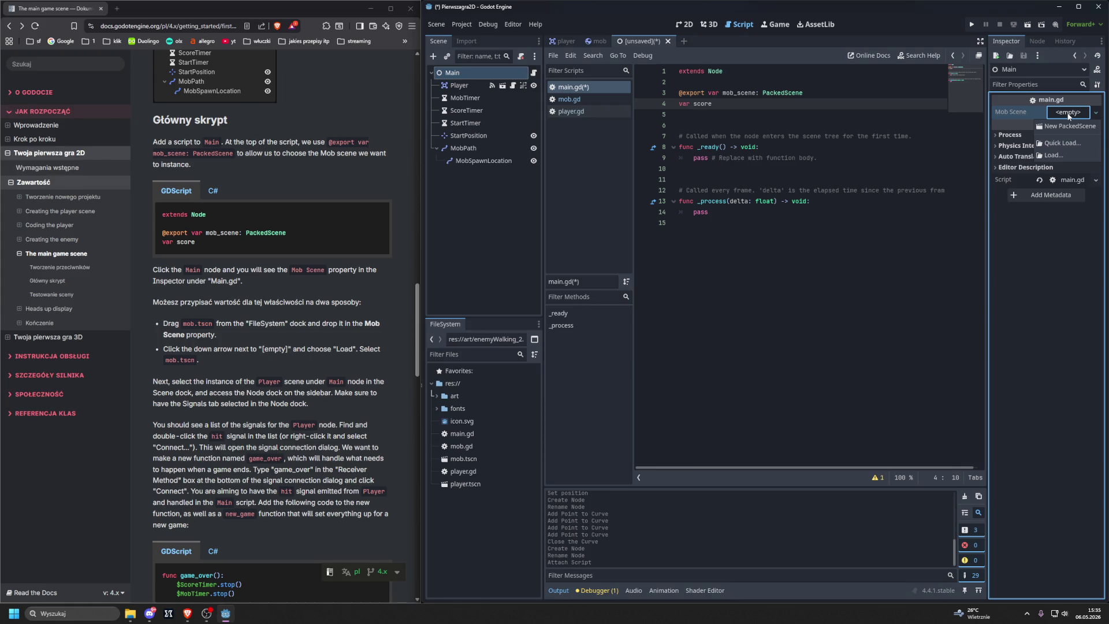
pyautogui.click(1068, 113)
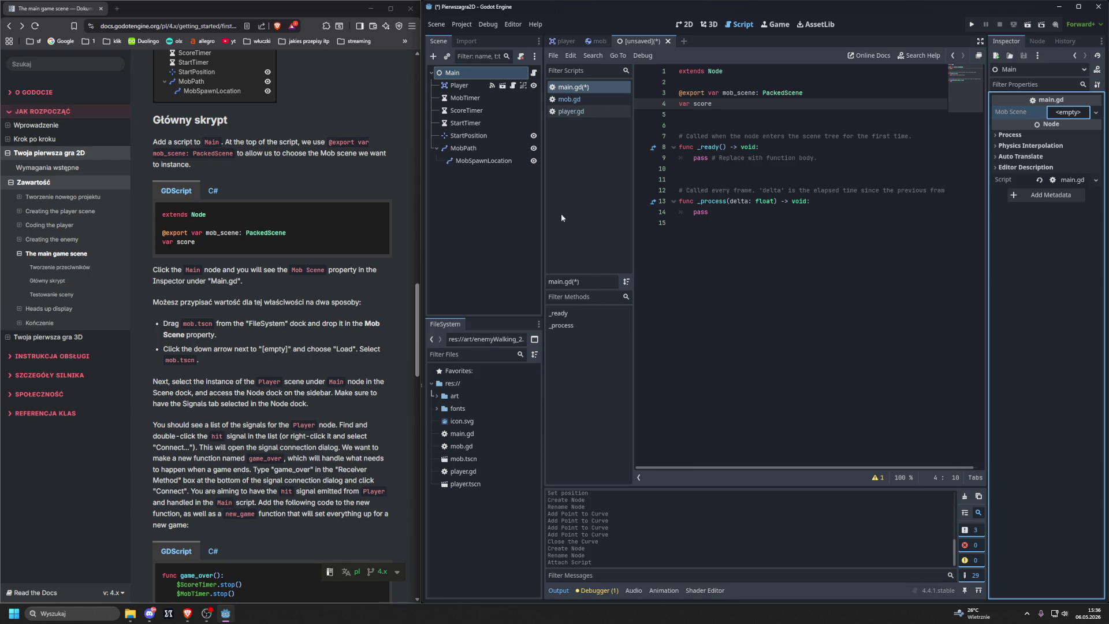
pyautogui.click(567, 113)
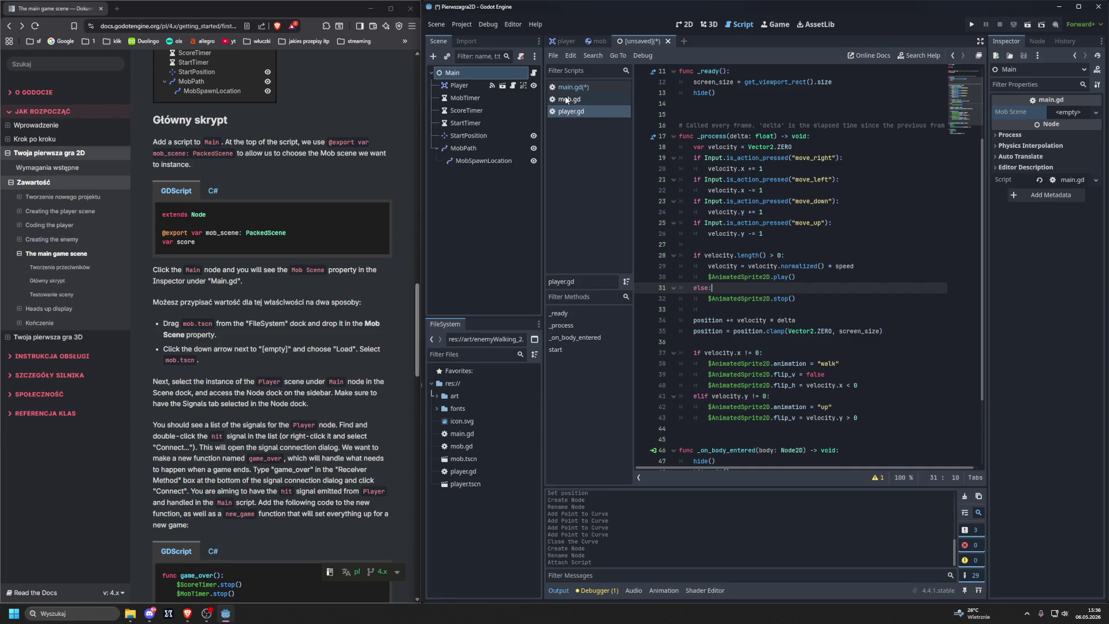
pyautogui.click(566, 86)
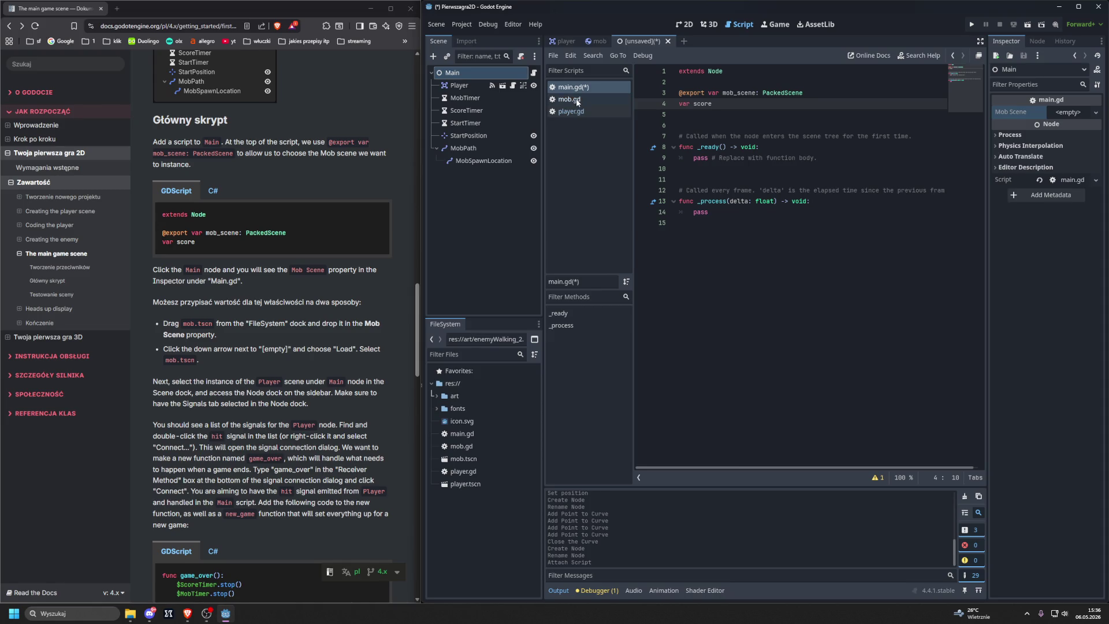
pyautogui.click(576, 100)
pyautogui.click(581, 91)
# Step: Choose Load from Main's Mob Scene property to browse for a scene file
pyautogui.click(592, 88)
pyautogui.click(1005, 42)
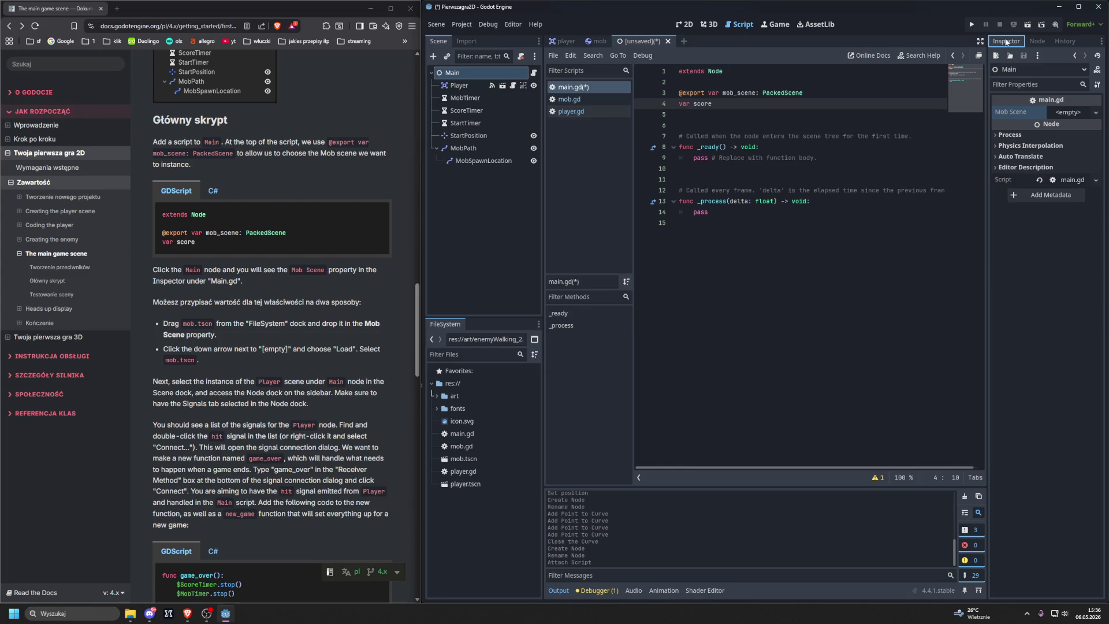
pyautogui.click(1067, 113)
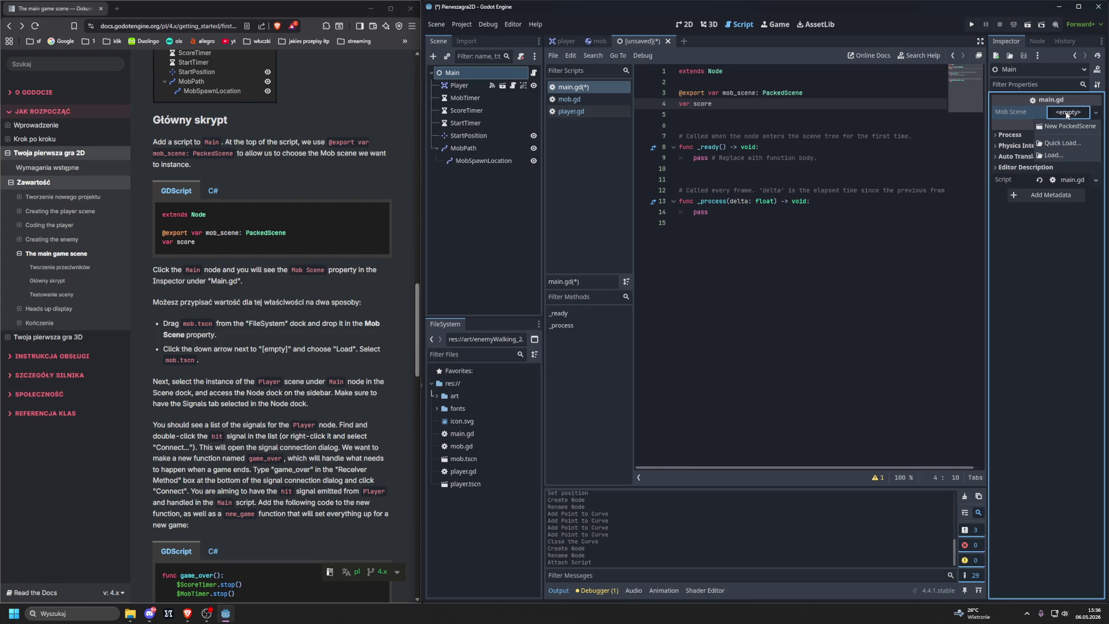
pyautogui.click(1052, 156)
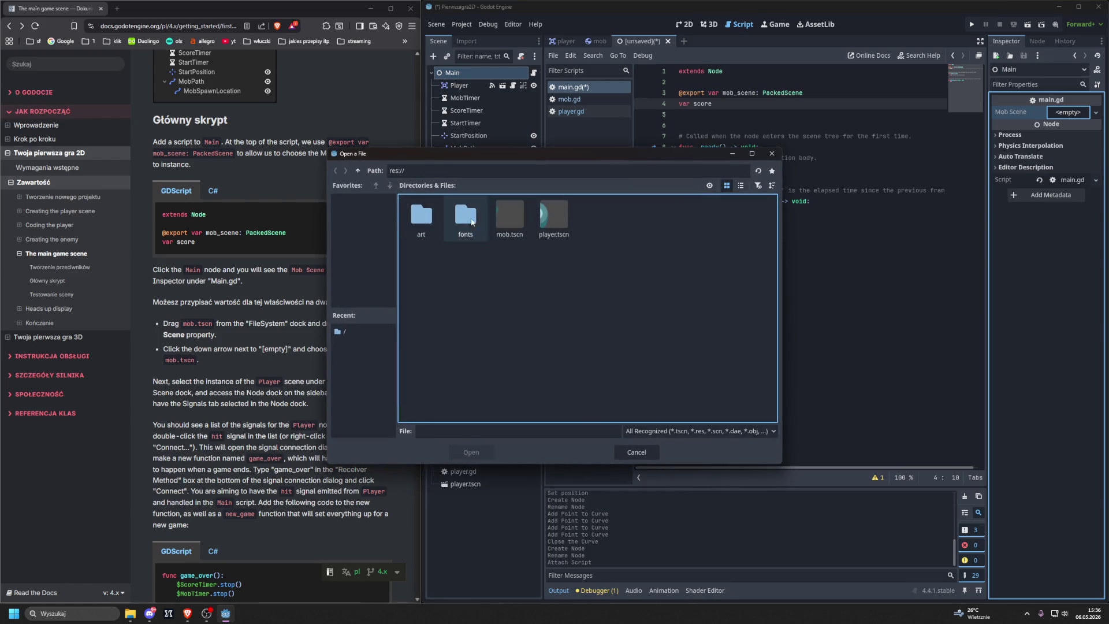
# Step: Load mob.tscn into Main's Mob Scene property
pyautogui.doubleClick(506, 219)
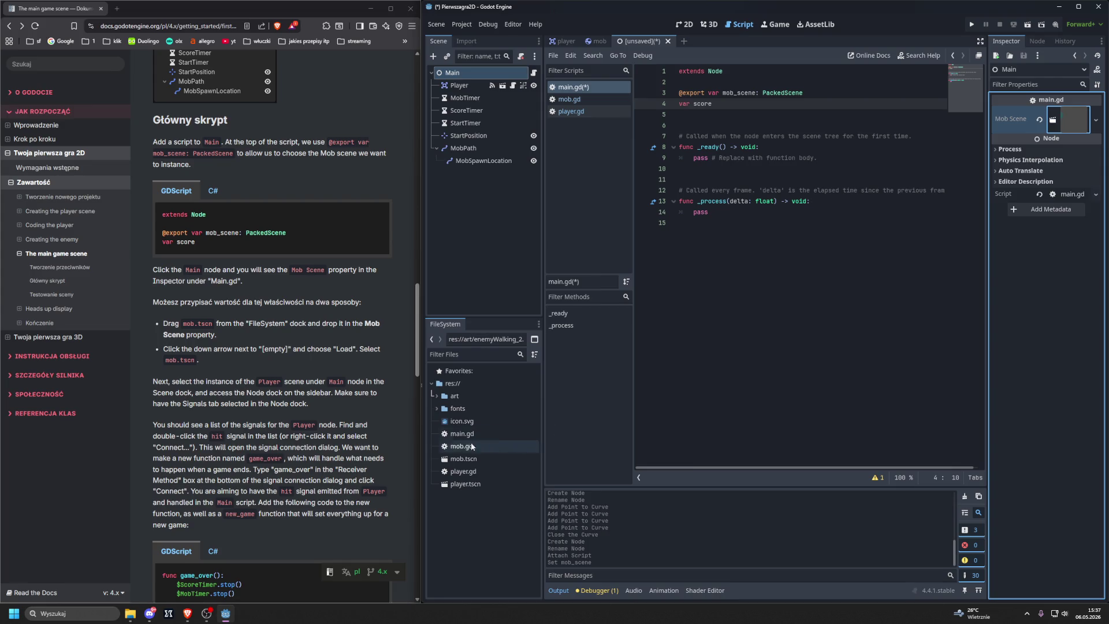
pyautogui.scroll(-5, 307, 436)
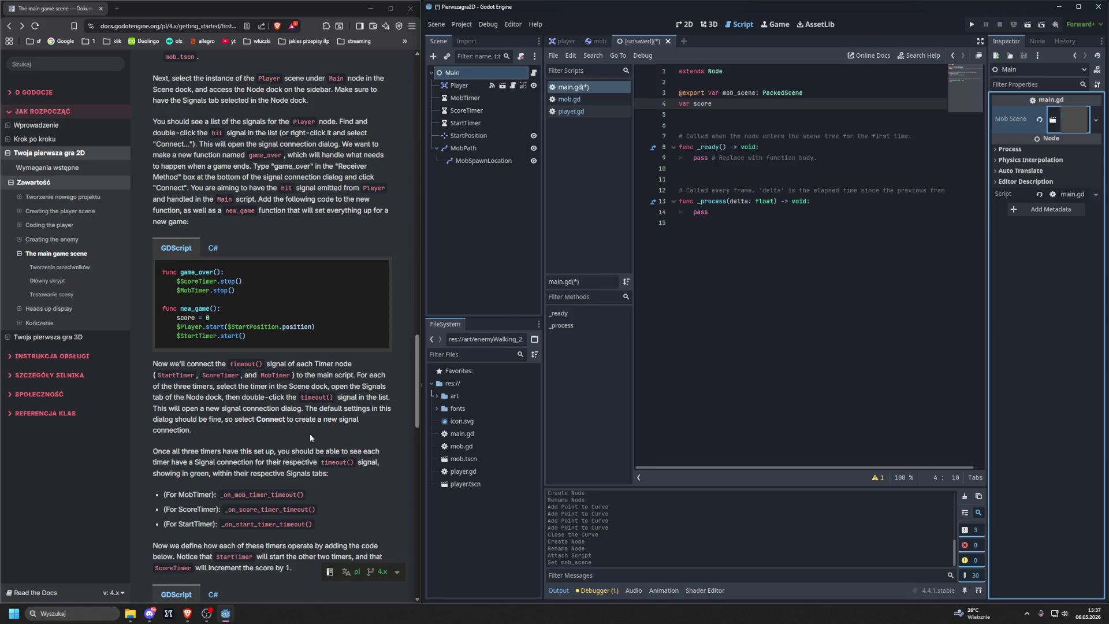
# Step: Select the Player instance and list its signals, briefly checking the player scene
pyautogui.click(457, 87)
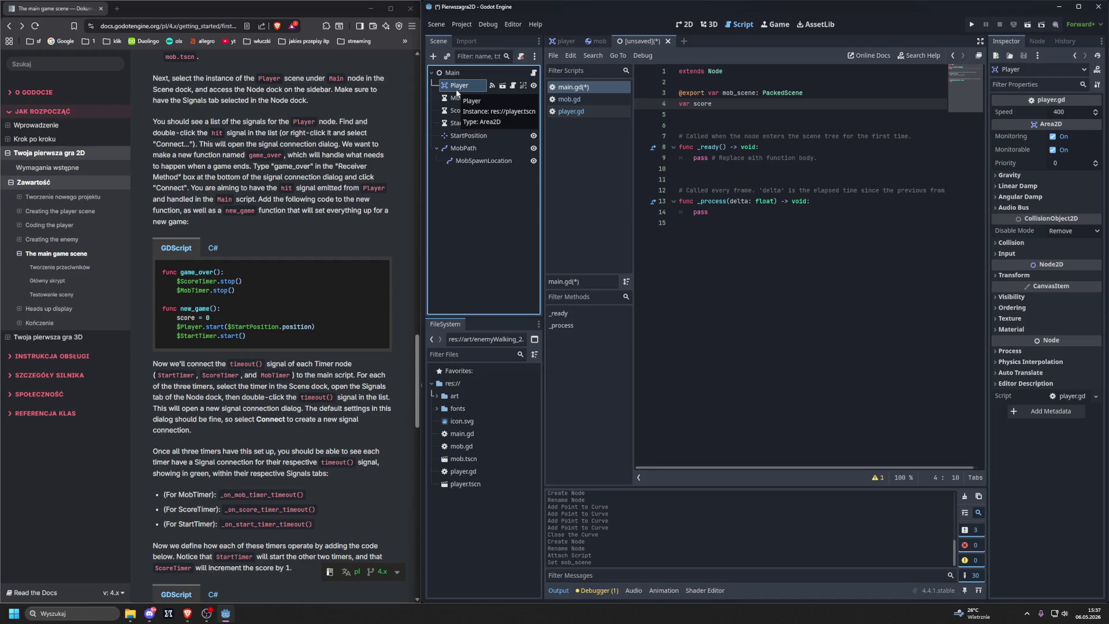
pyautogui.click(1037, 41)
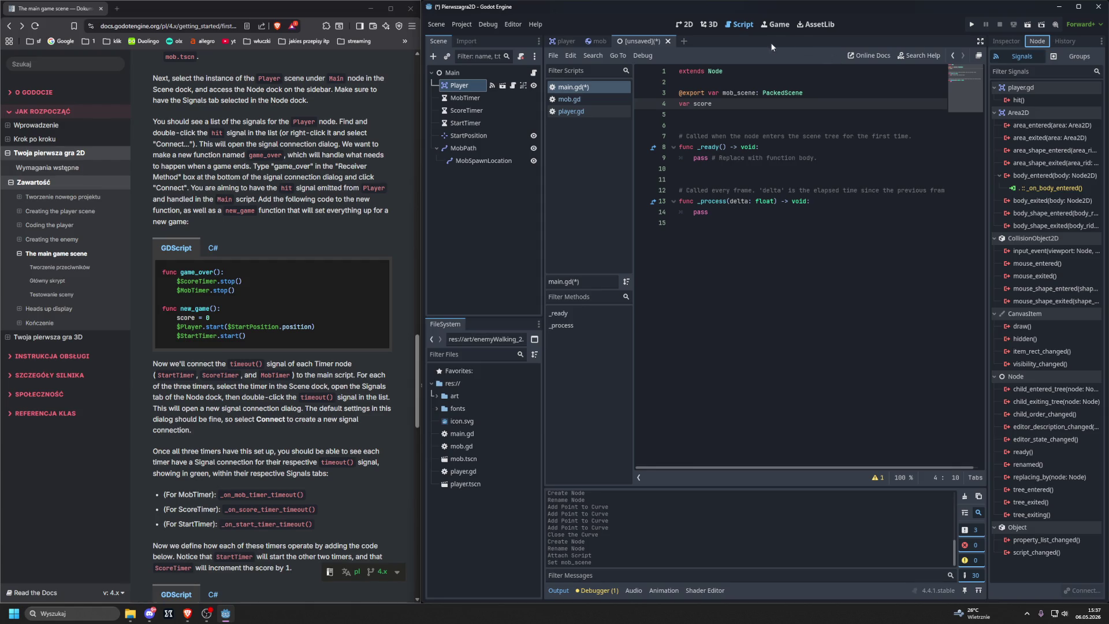
pyautogui.click(565, 41)
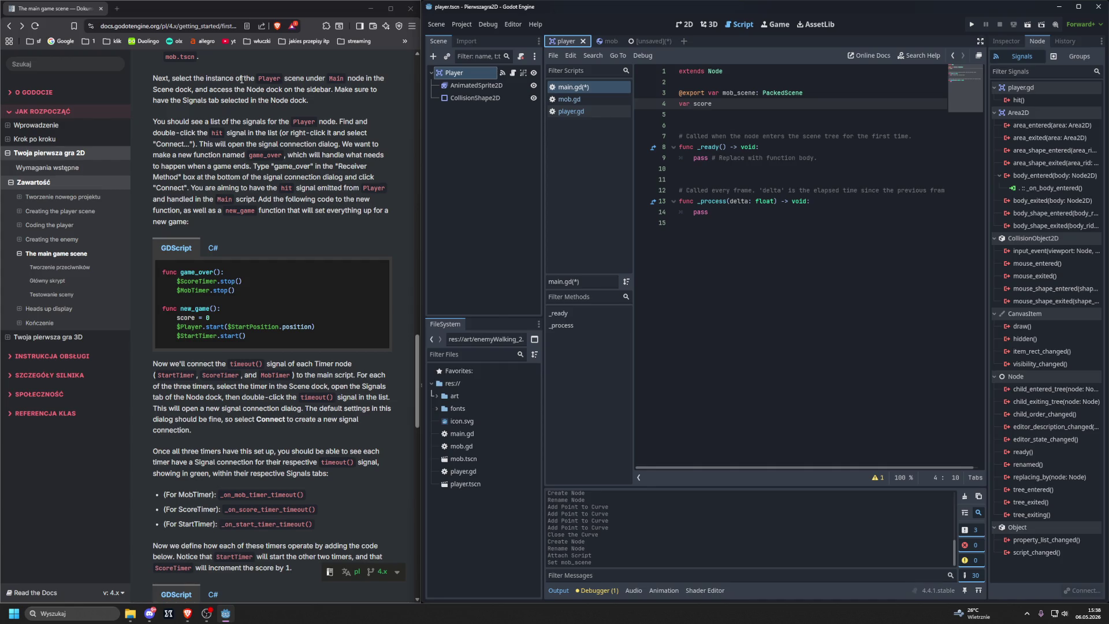
pyautogui.click(635, 41)
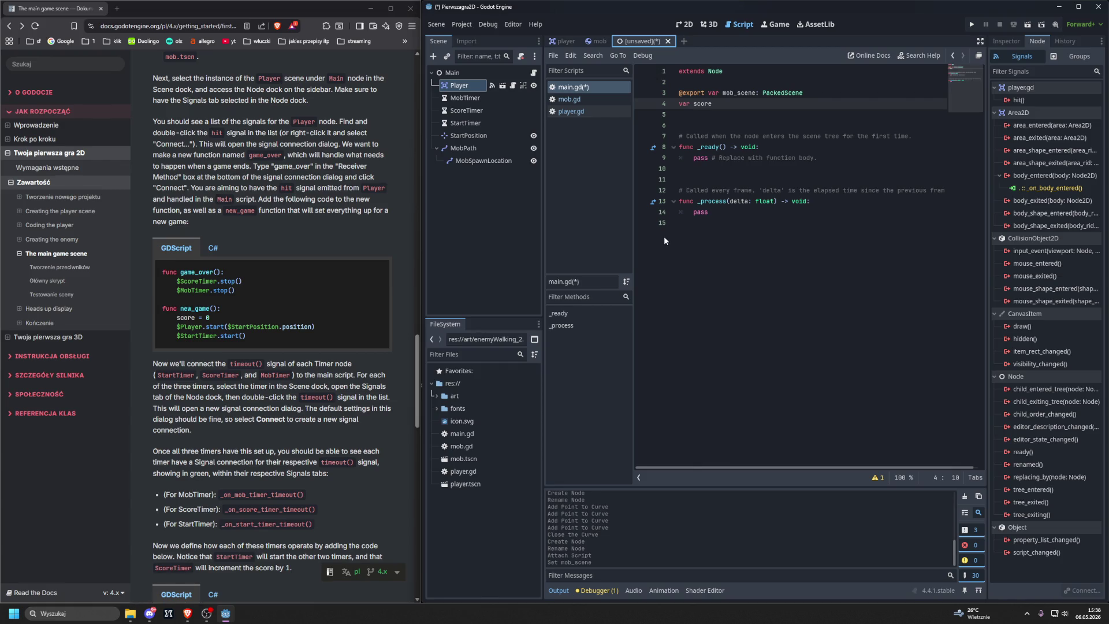
# Step: Save the Main scene as main.tscn
pyautogui.hotkey('ctrl', 's')
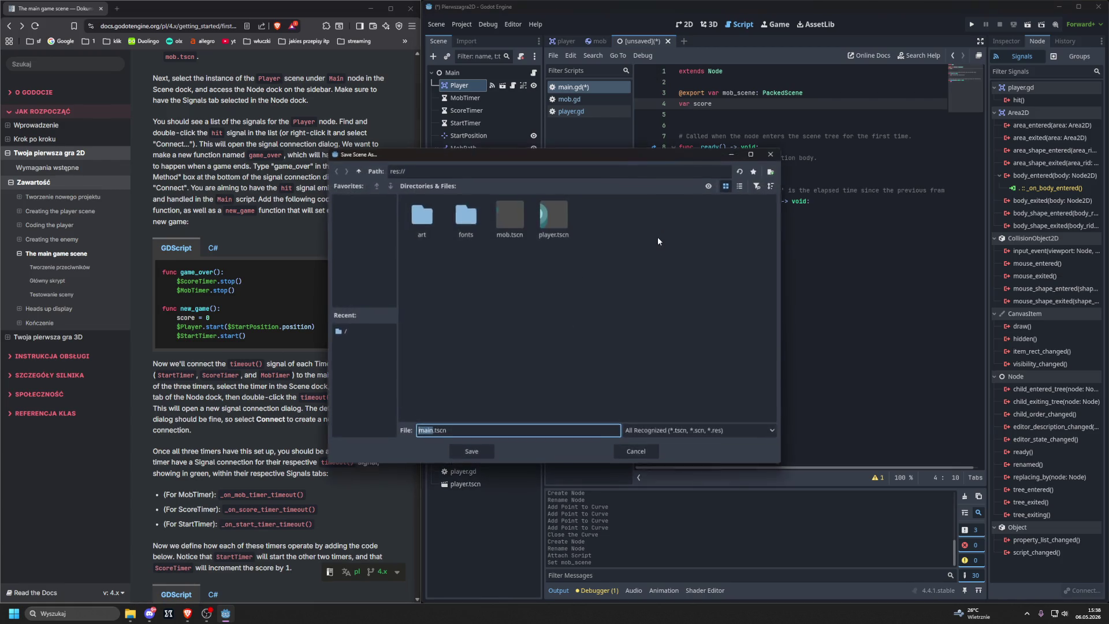
pyautogui.click(477, 452)
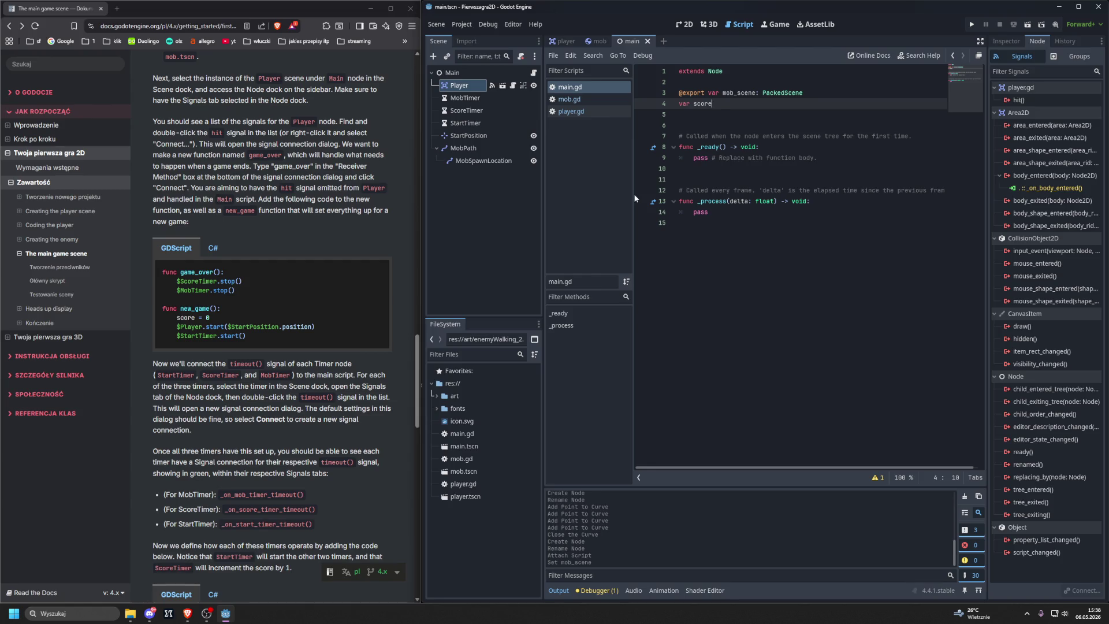
pyautogui.click(462, 85)
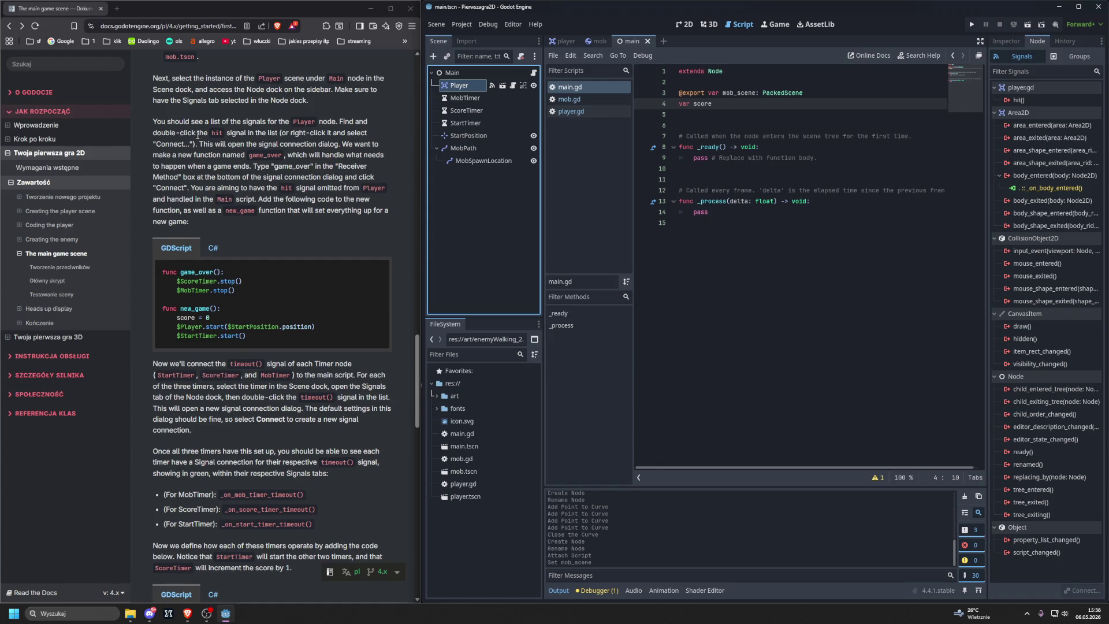
# Step: Connect the Player's hit signal to a new game_over receiver method in main.gd
pyautogui.doubleClick(1019, 100)
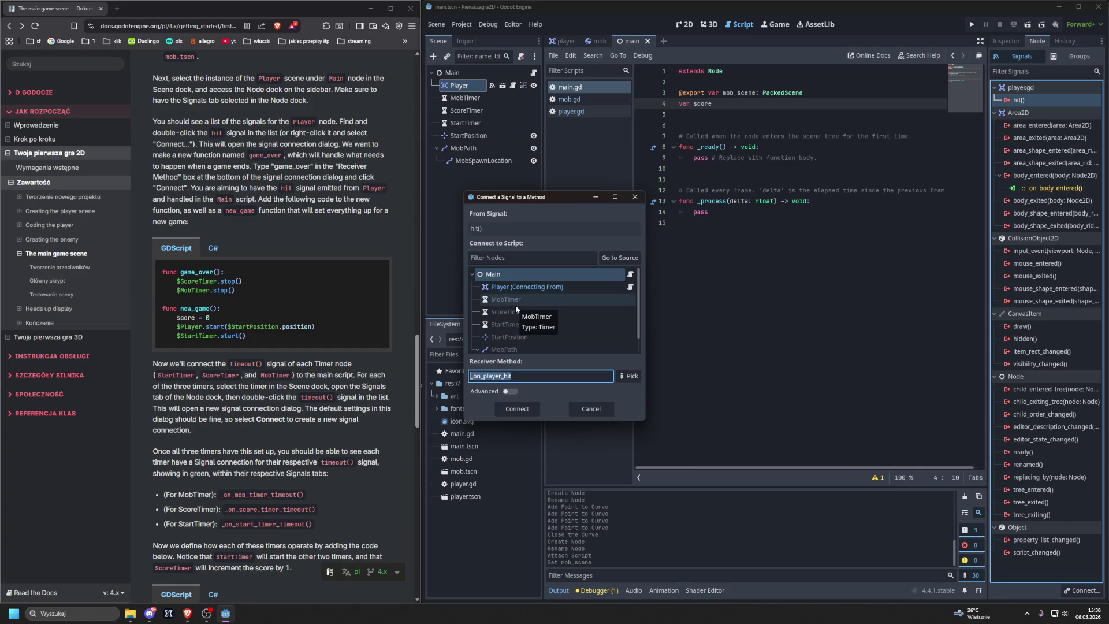
pyautogui.write('game')
pyautogui.write('_over')
pyautogui.click(523, 409)
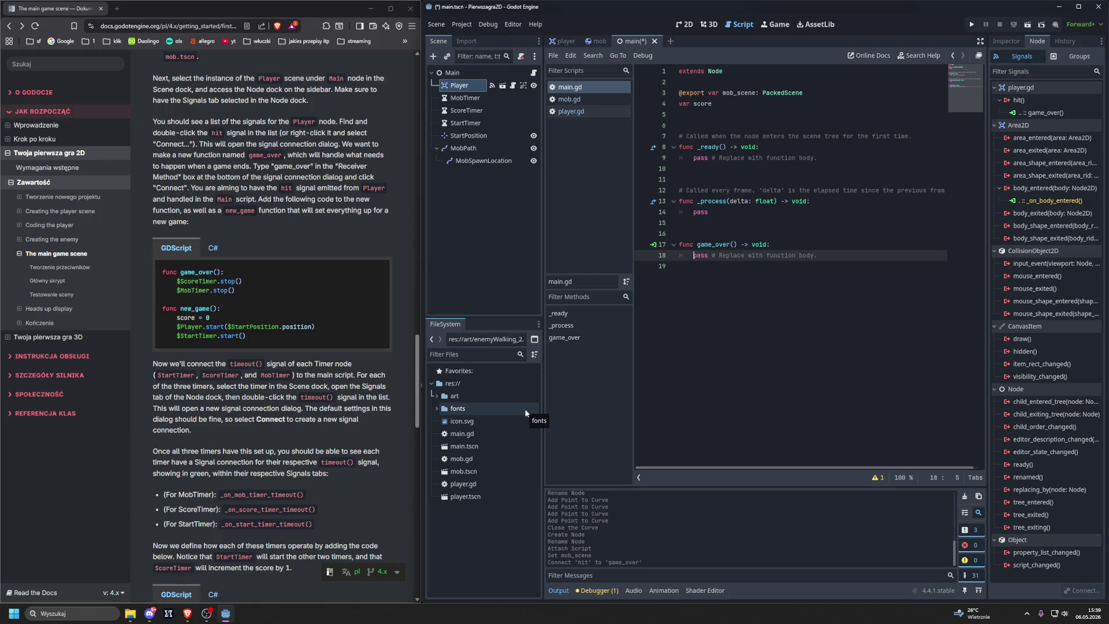
pyautogui.click(567, 40)
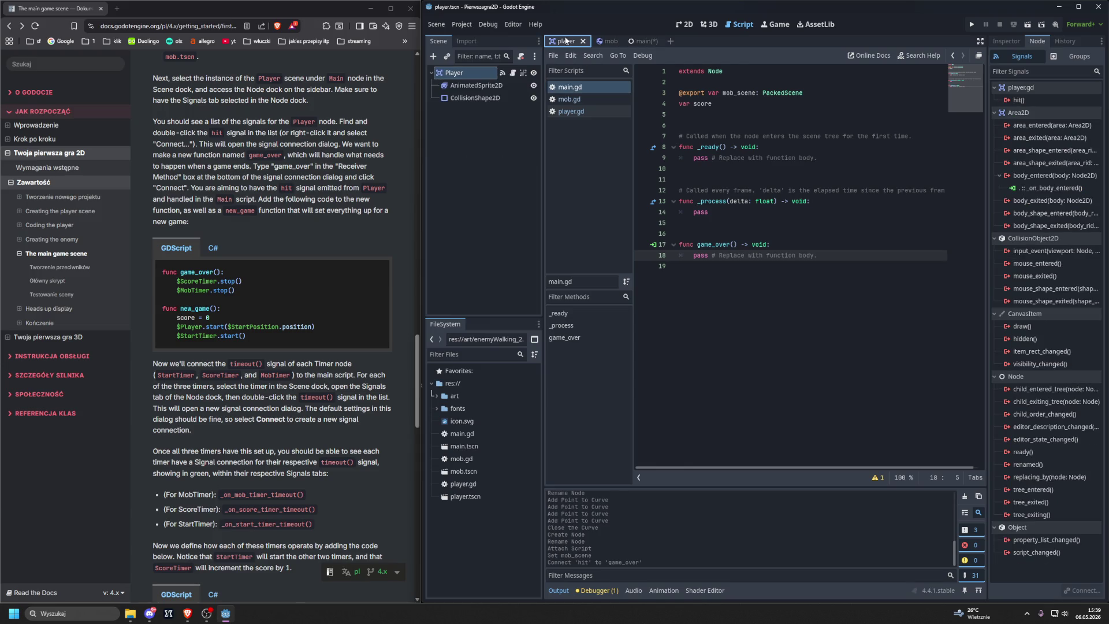
pyautogui.click(640, 42)
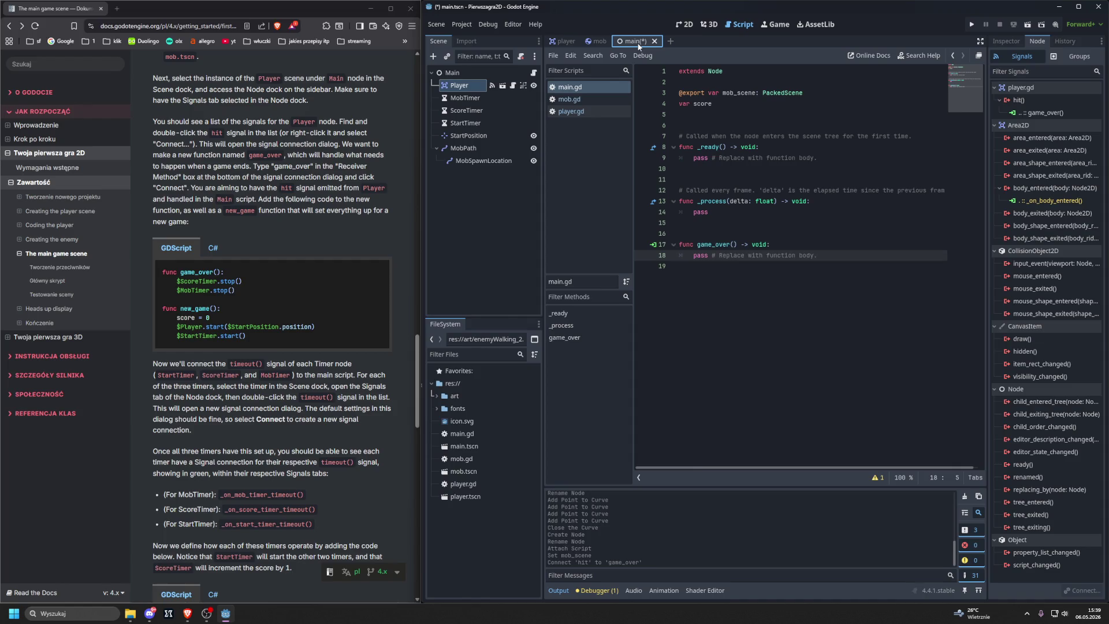
pyautogui.click(654, 245)
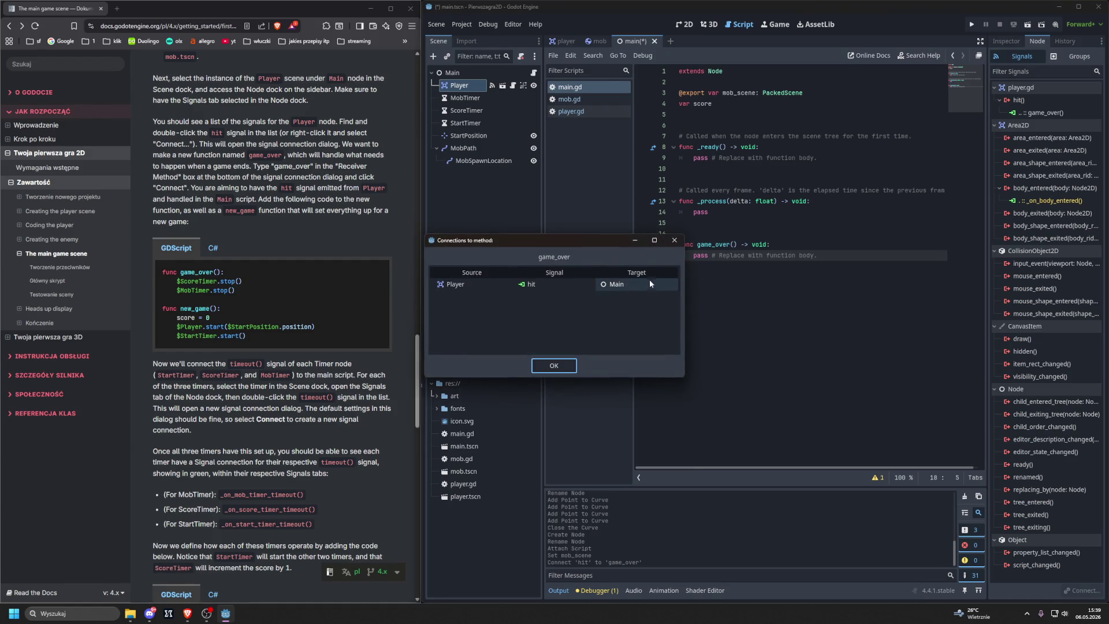
pyautogui.click(564, 364)
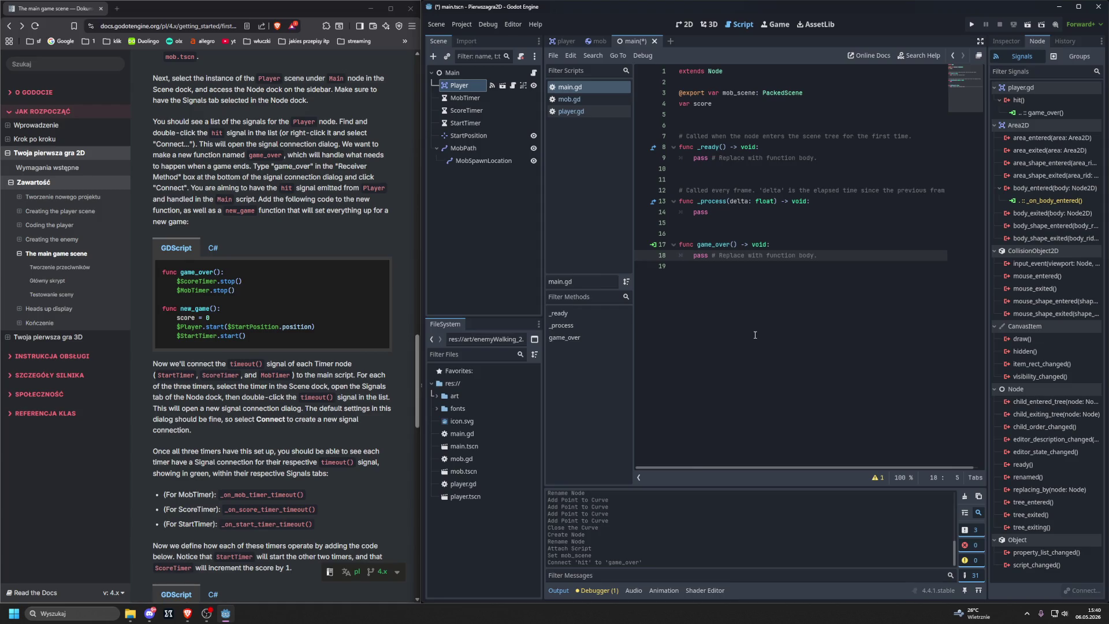
pyautogui.moveTo(695, 257); pyautogui.dragTo(864, 264)
# Step: Replace game_over's placeholder pass with $ScoreTimer.stop()
pyautogui.press('Delete')
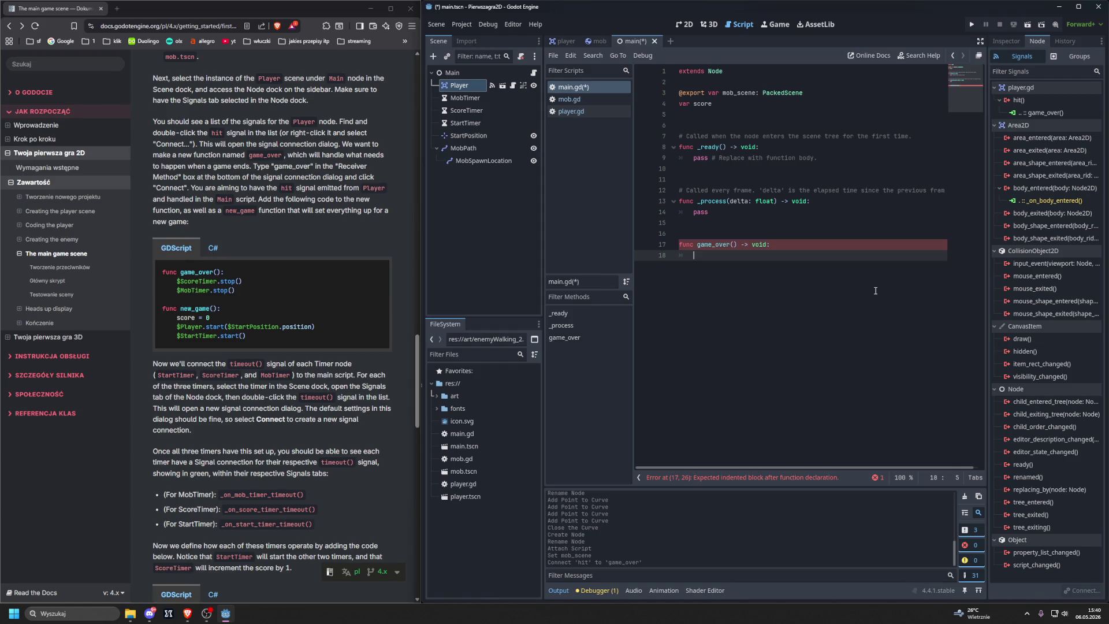
pyautogui.write('$Sc')
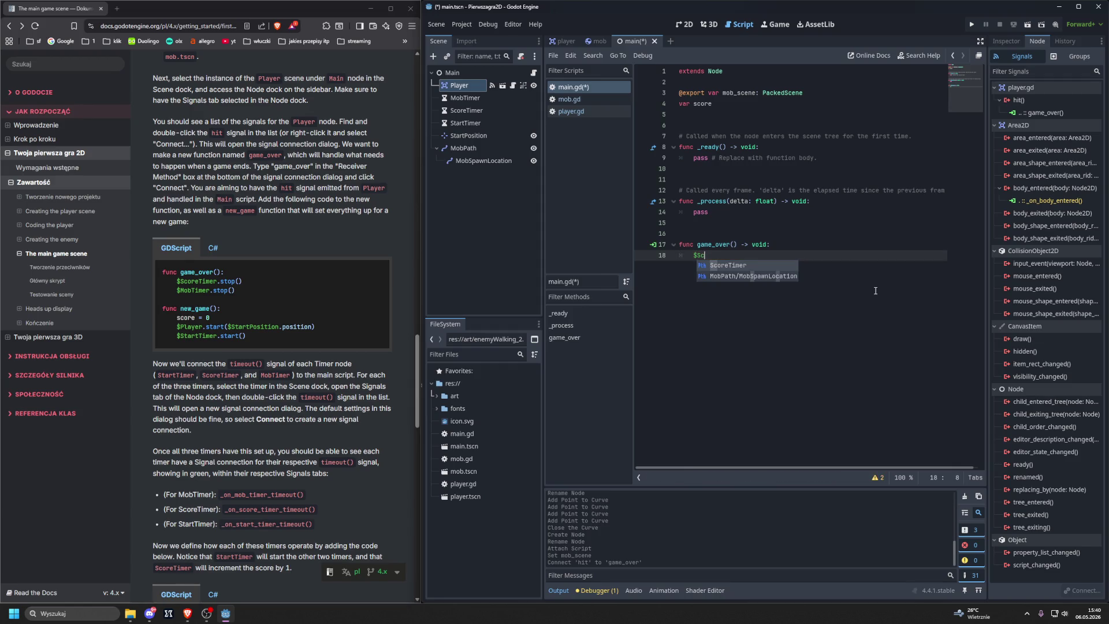
pyautogui.press('Return')
pyautogui.write('sto')
pyautogui.press('Return')
pyautogui.press('Return')
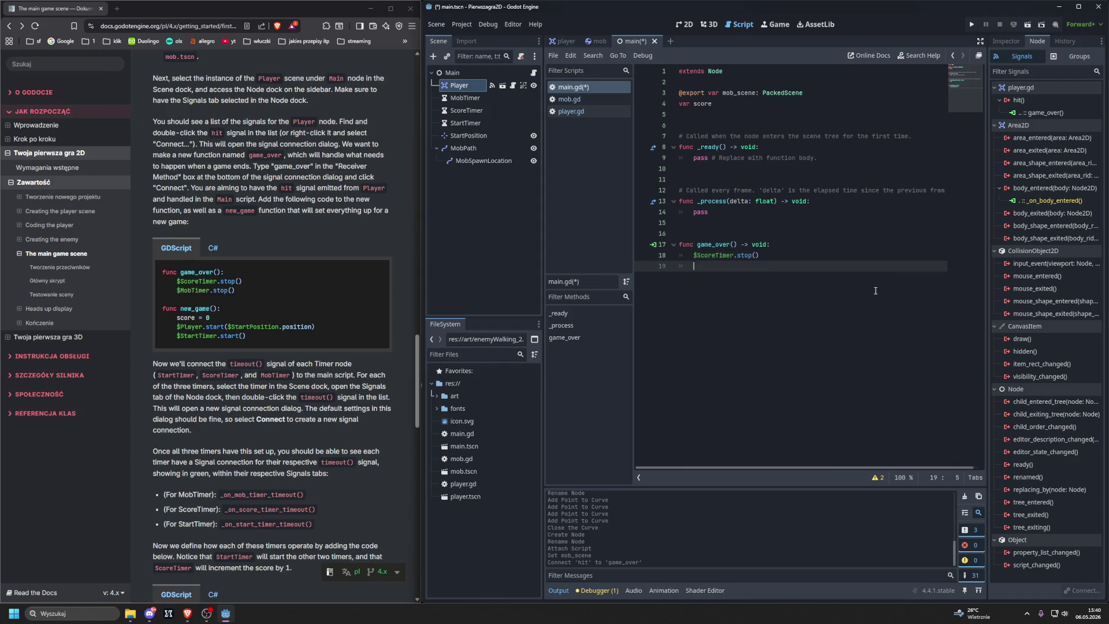
# Step: Add $MobTimer.stop() as the second line of game_over
pyautogui.write('$')
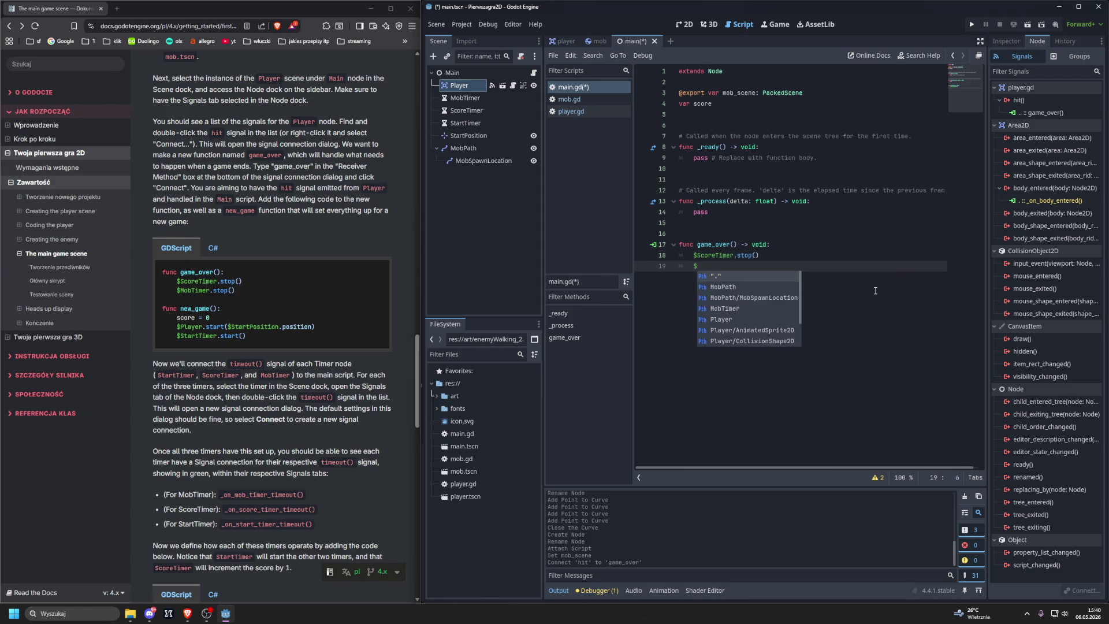
pyautogui.write('MOb')
pyautogui.press('BackSpace')
pyautogui.press('BackSpace')
pyautogui.write('ob')
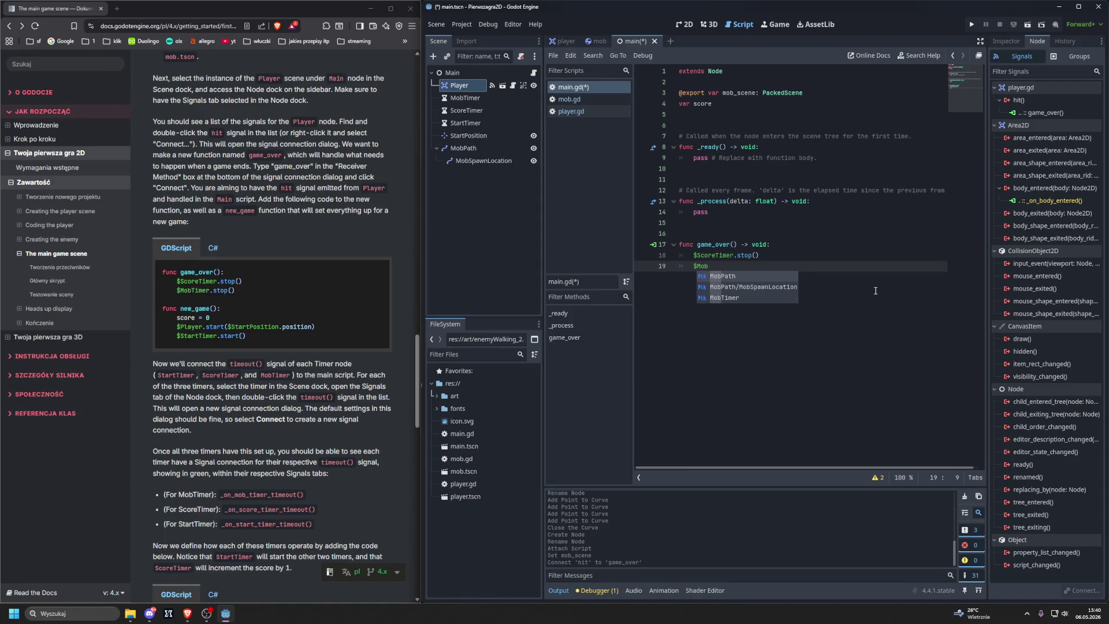
pyautogui.press('Down')
pyautogui.press('Down')
pyautogui.press('Return')
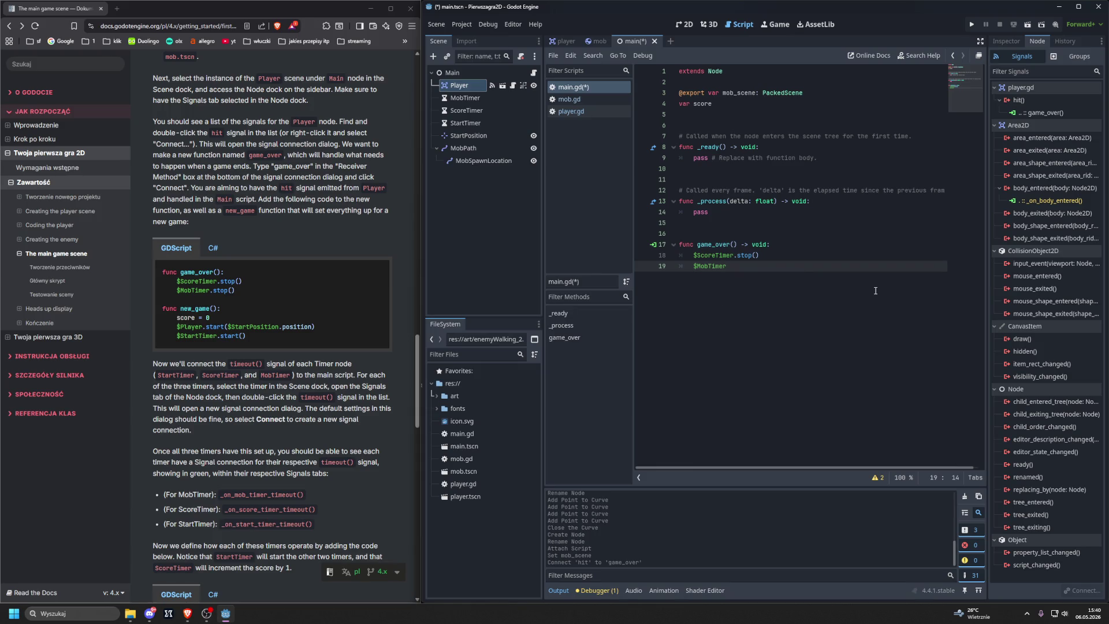
pyautogui.write('.s')
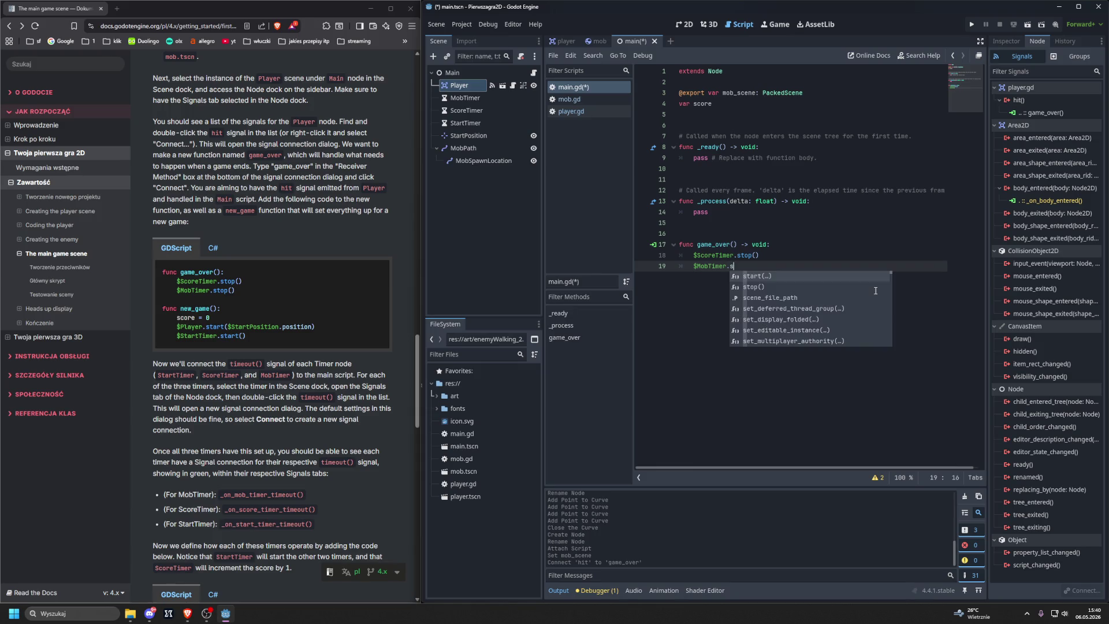
pyautogui.write('to')
pyautogui.press('Return')
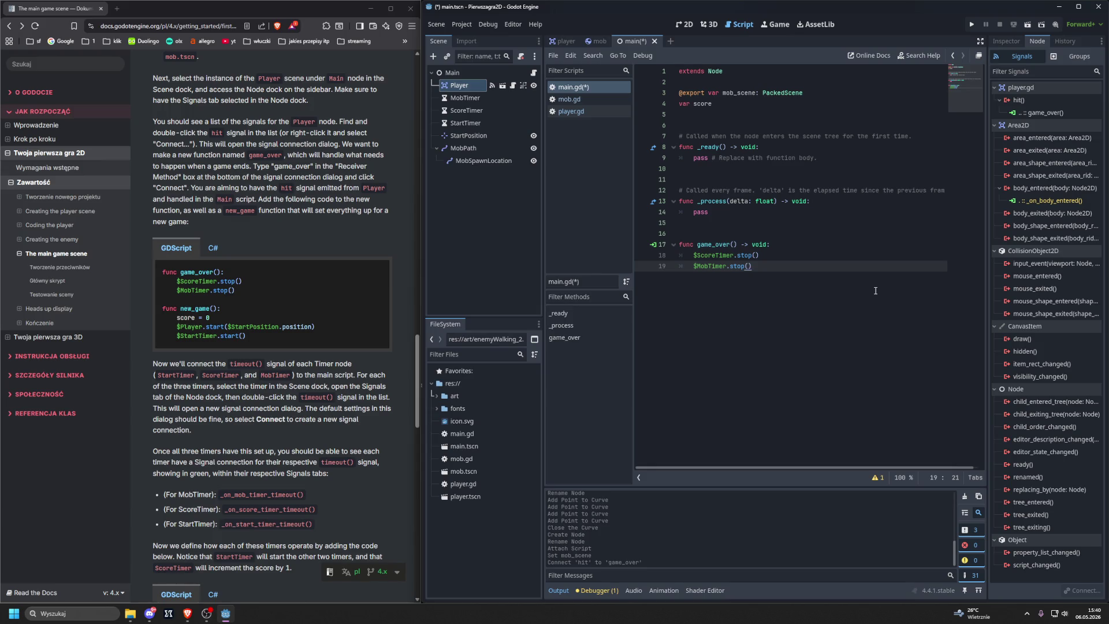
pyautogui.press('Return')
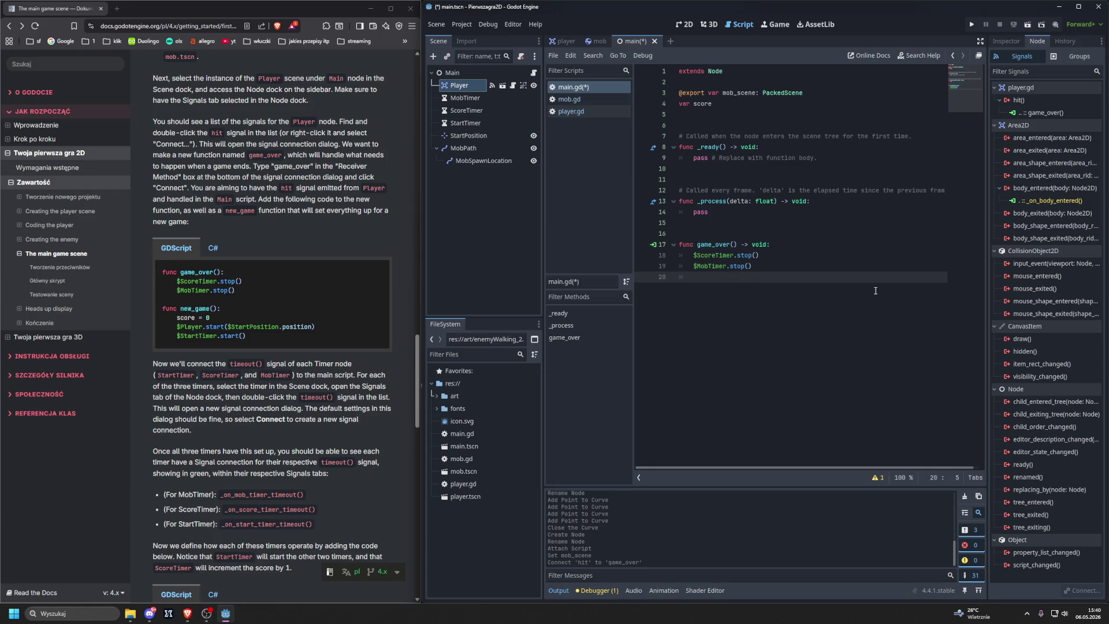
# Step: Add a func new_game(): below game_over that sets score = 0
pyautogui.write('func')
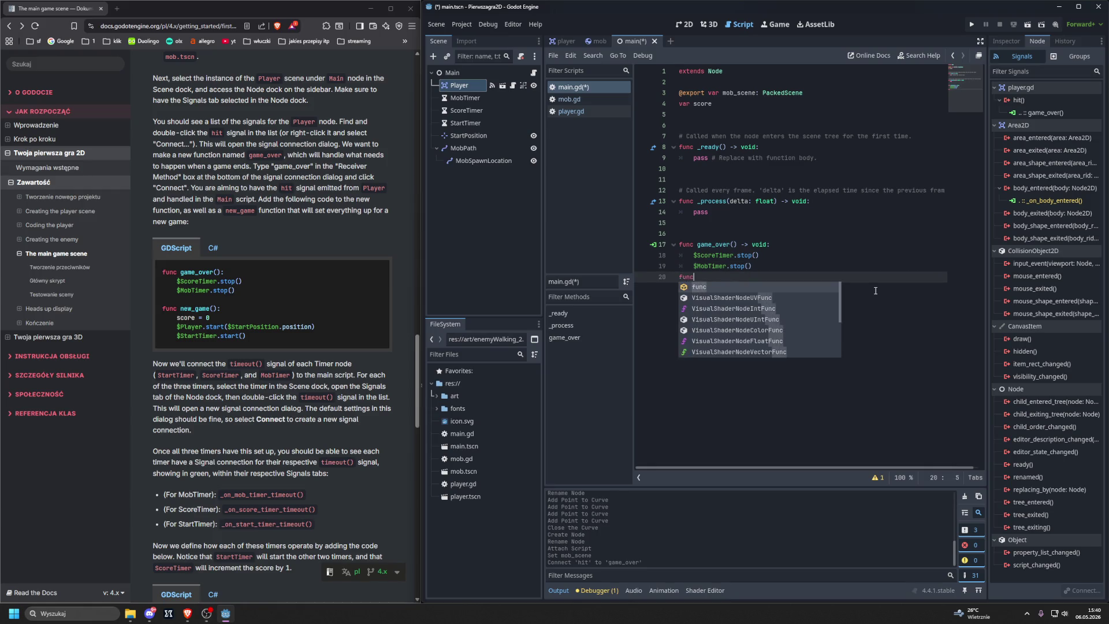
pyautogui.press('Up')
pyautogui.press('Up')
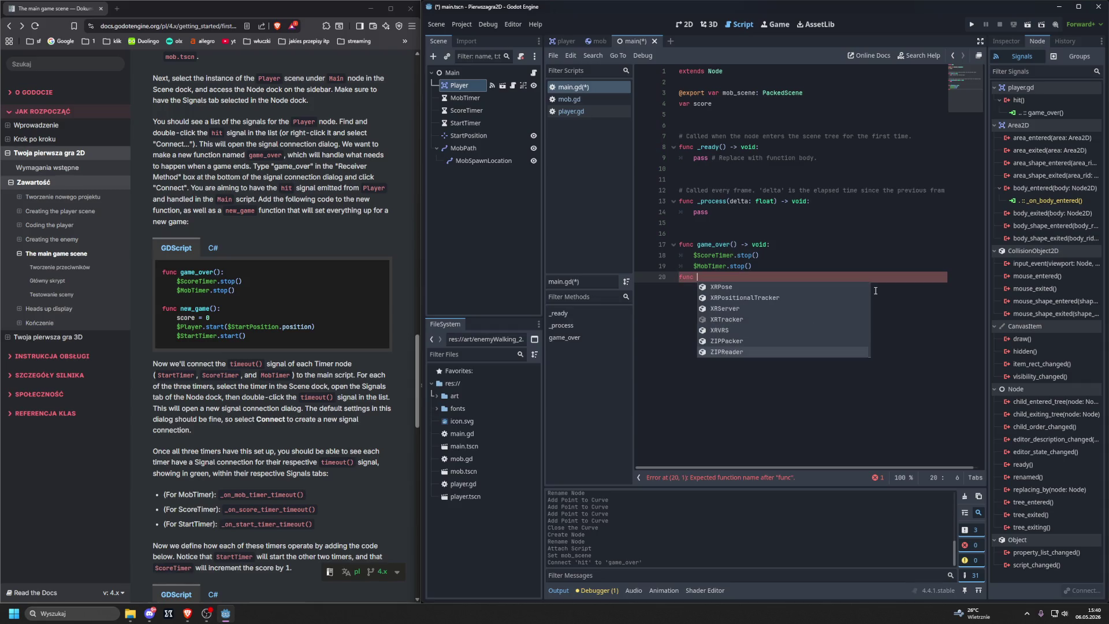
pyautogui.press('BackSpace')
pyautogui.press('BackSpace')
pyautogui.press('BackSpace')
pyautogui.press('Return')
pyautogui.write('func ')
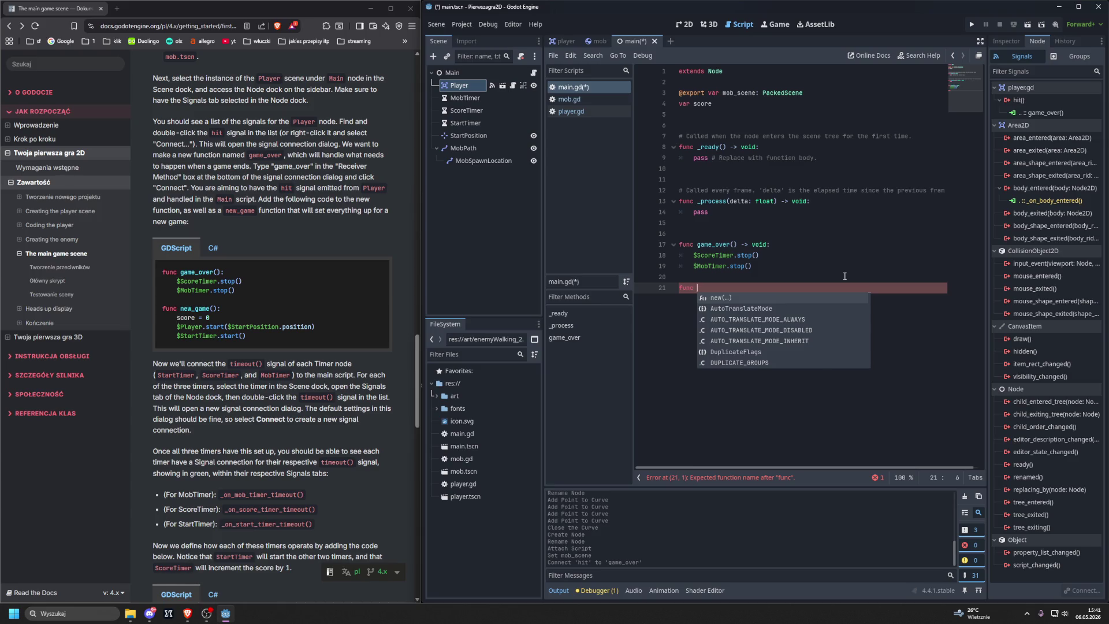
pyautogui.write('new_game()')
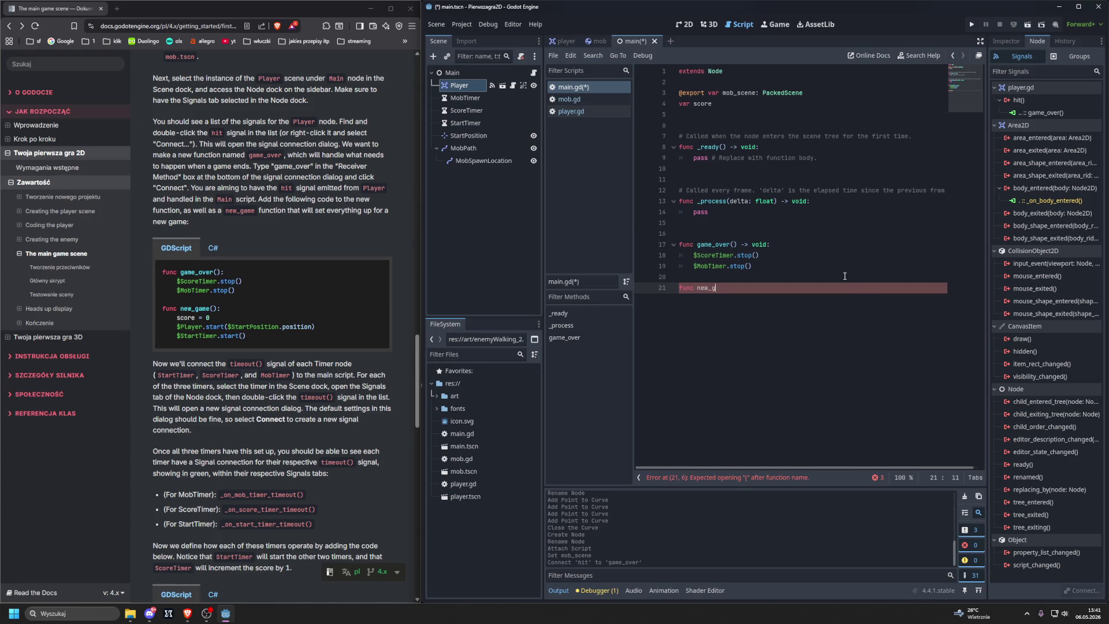
pyautogui.write(':')
pyautogui.press('Return')
pyautogui.write('score = 0')
pyautogui.press('Return')
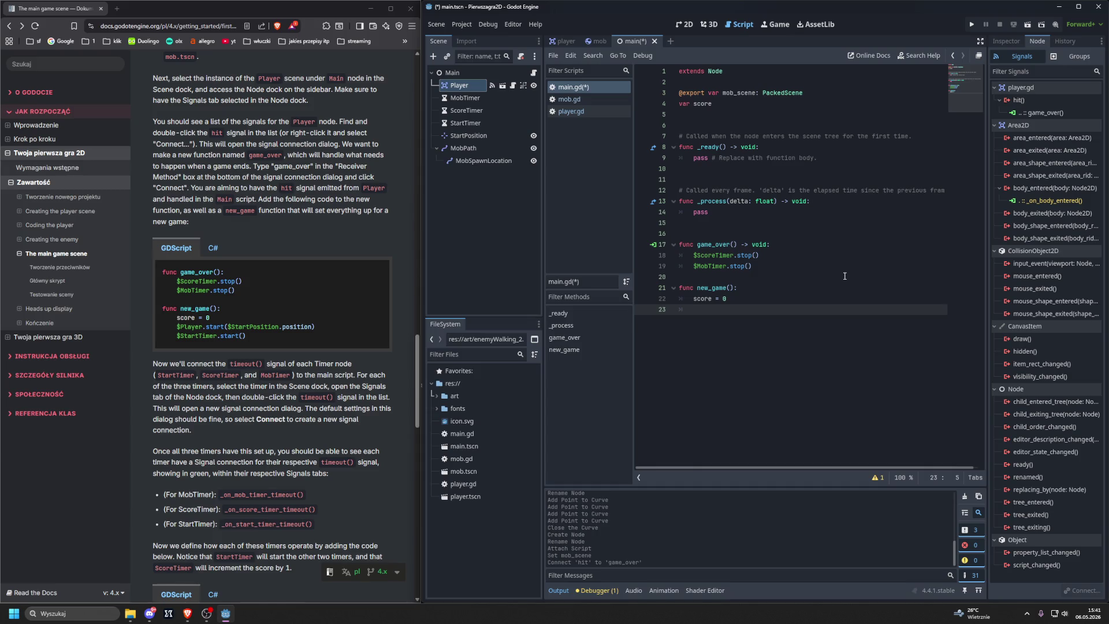
# Step: Add $Player.start($StartPosition.position) to new_game, then view mob.gd
pyautogui.write('$Player.')
pyautogui.write('s')
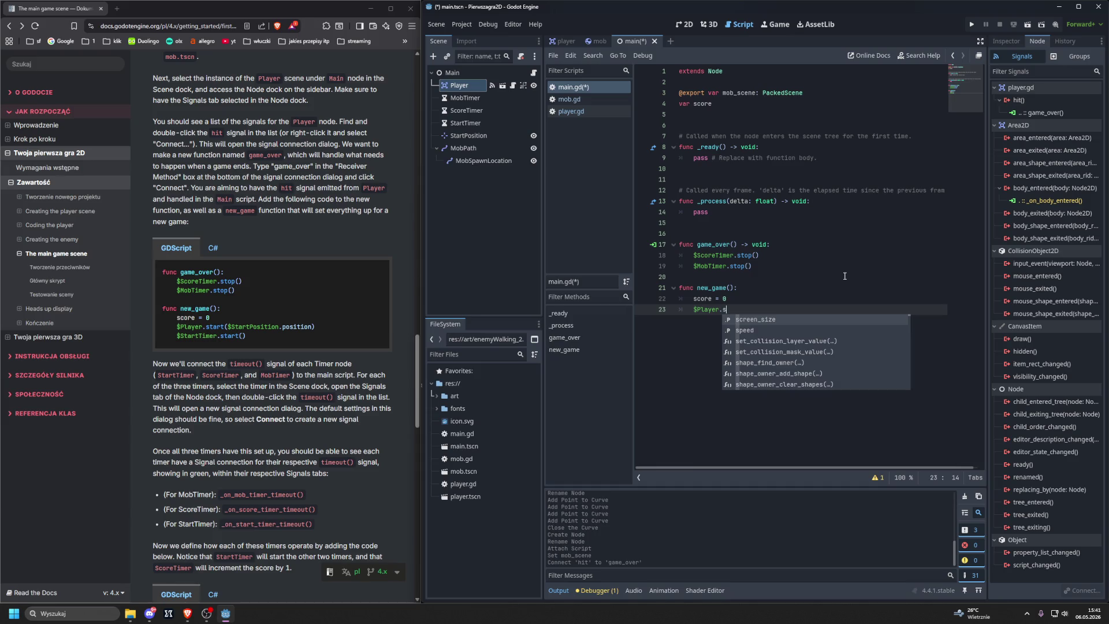
pyautogui.write('t')
pyautogui.press('Return')
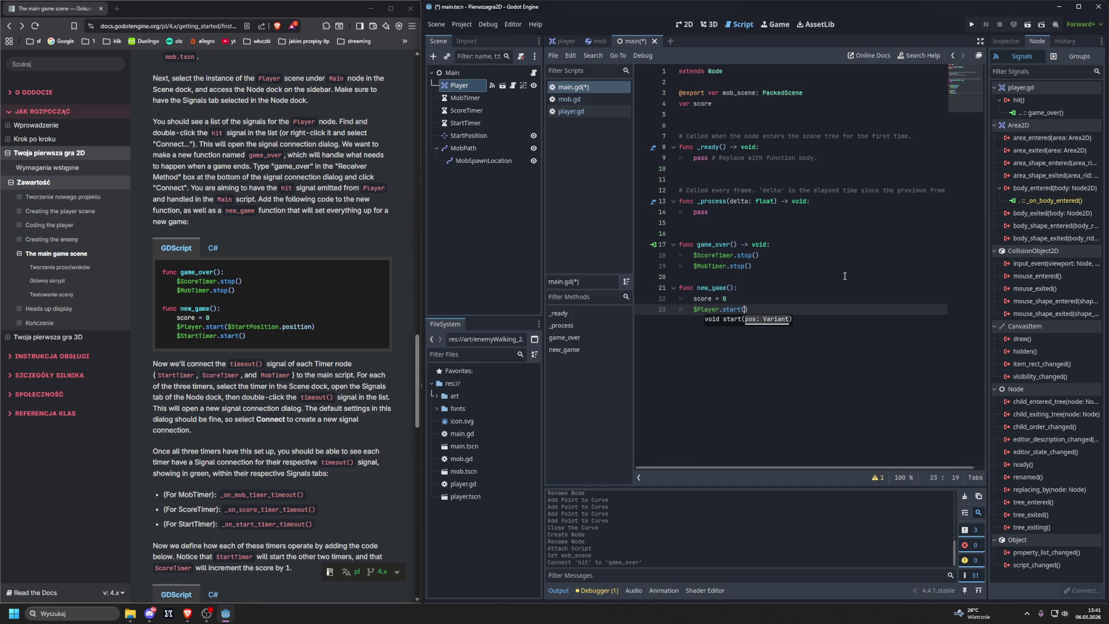
pyautogui.write('$')
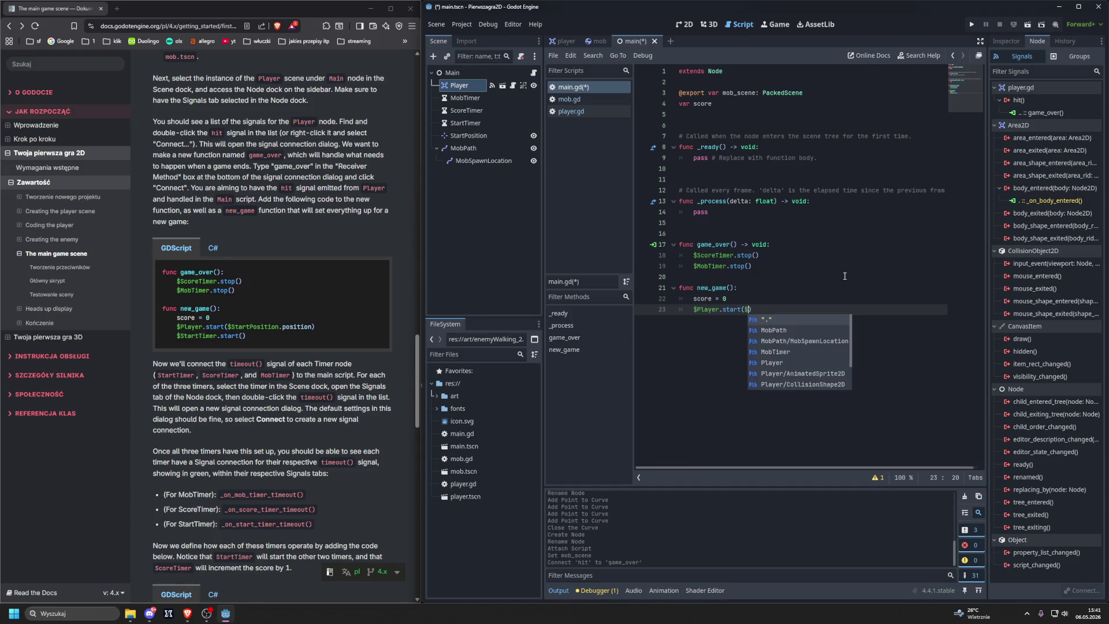
pyautogui.write('StartPosition')
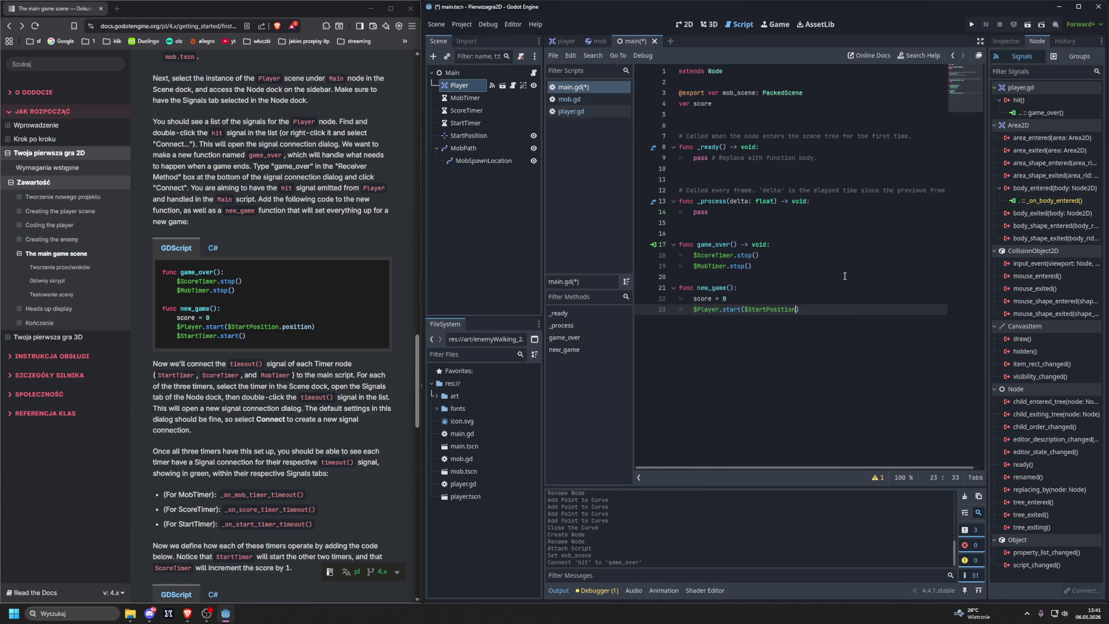
pyautogui.write('.position')
pyautogui.click(569, 99)
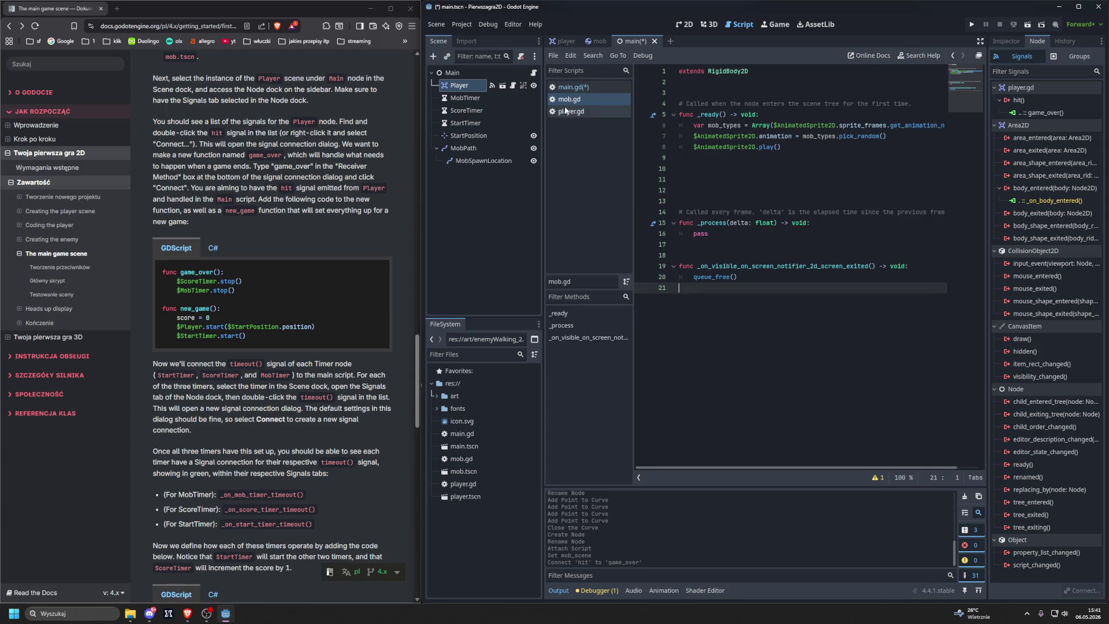
# Step: Scroll through player.gd, then go back to main.gd
pyautogui.click(568, 112)
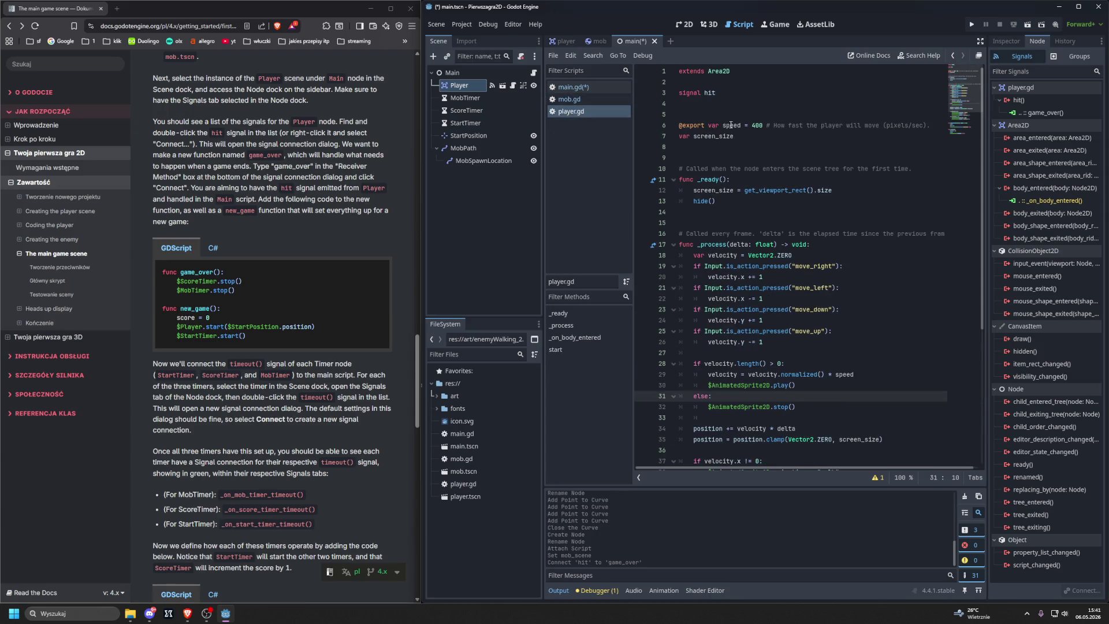
pyautogui.scroll(-3, 730, 124)
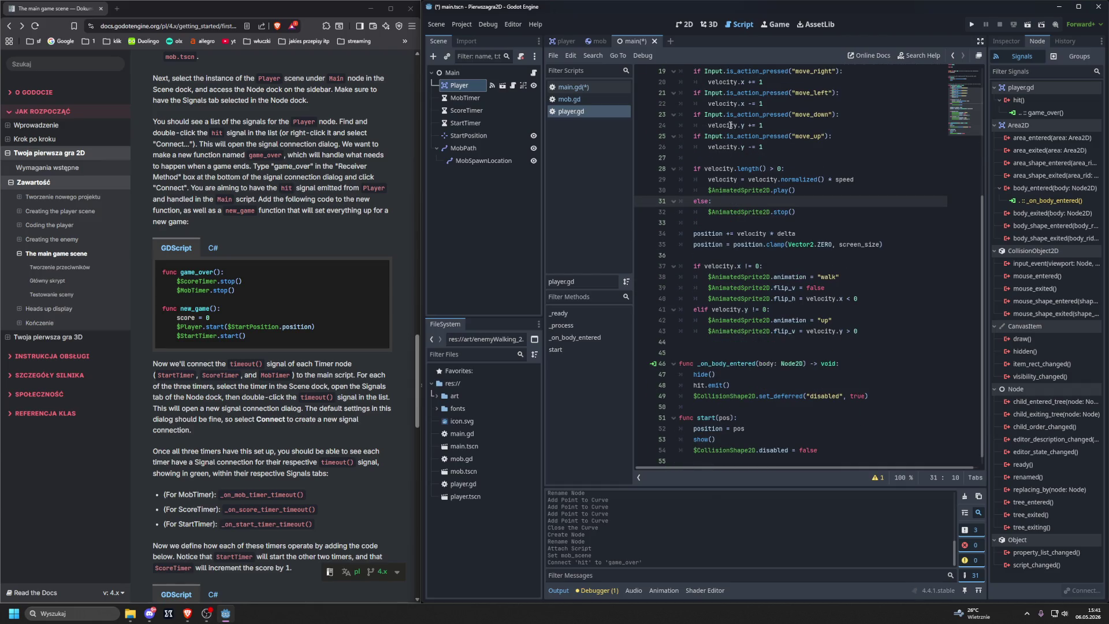
pyautogui.scroll(-1, 730, 124)
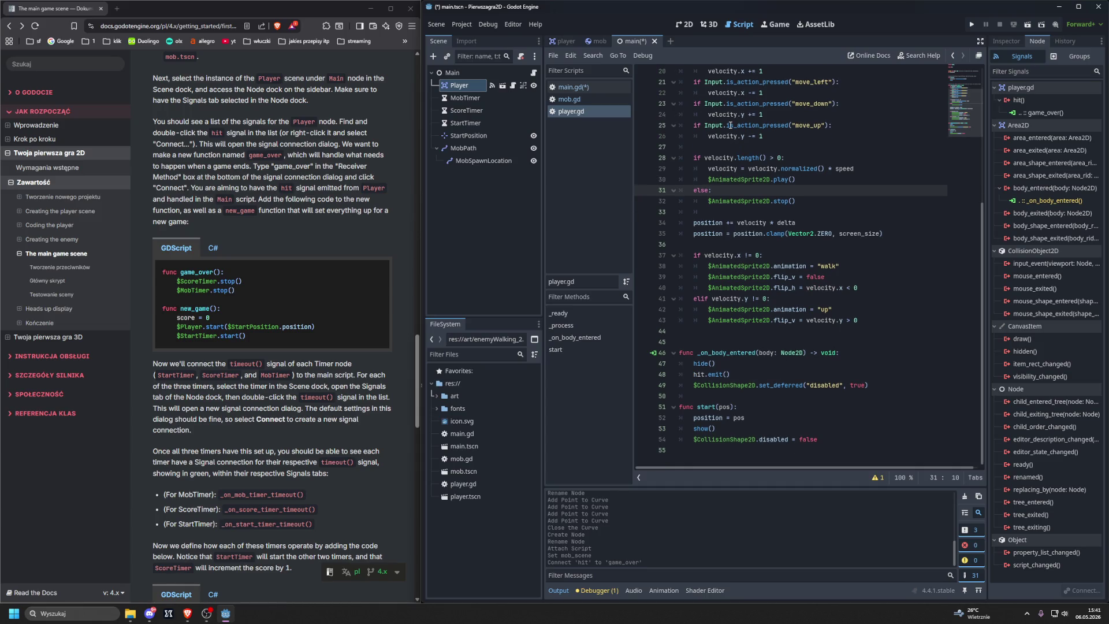
pyautogui.moveTo(730, 125)
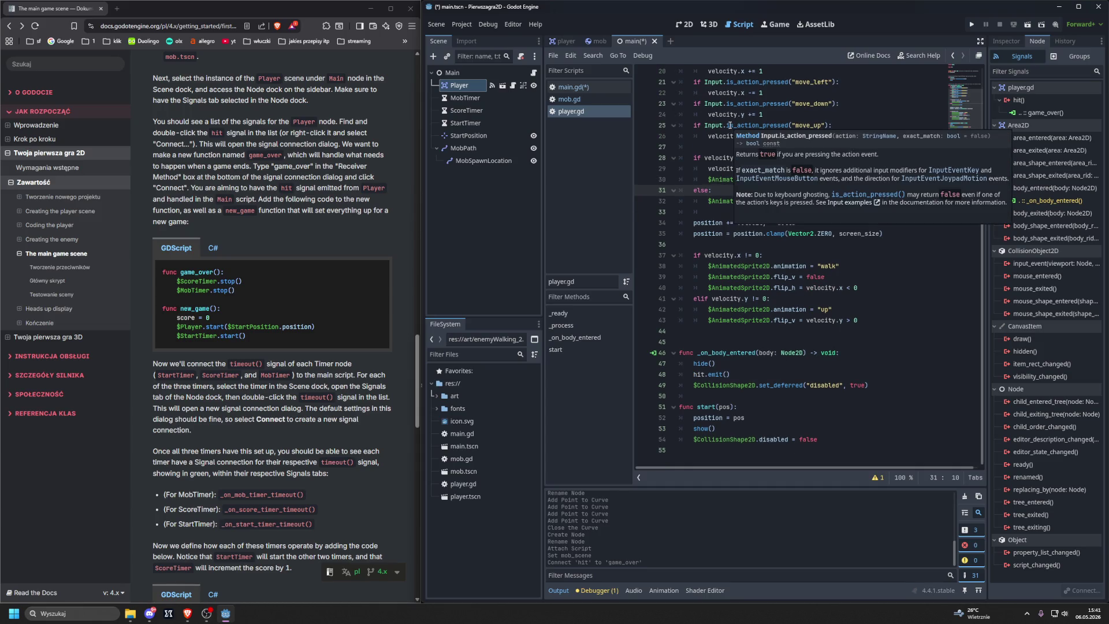
pyautogui.click(566, 88)
pyautogui.write('$Player.start($StartPosition.position)')
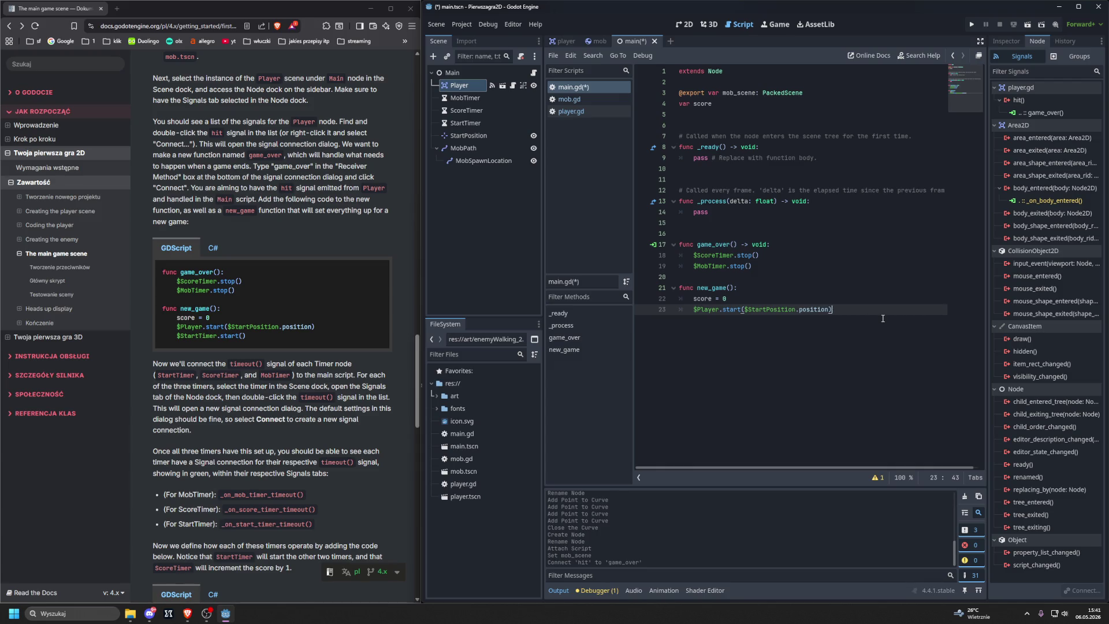
# Step: End new_game with $StartTimer.start() using autocompletion
pyautogui.press('Return')
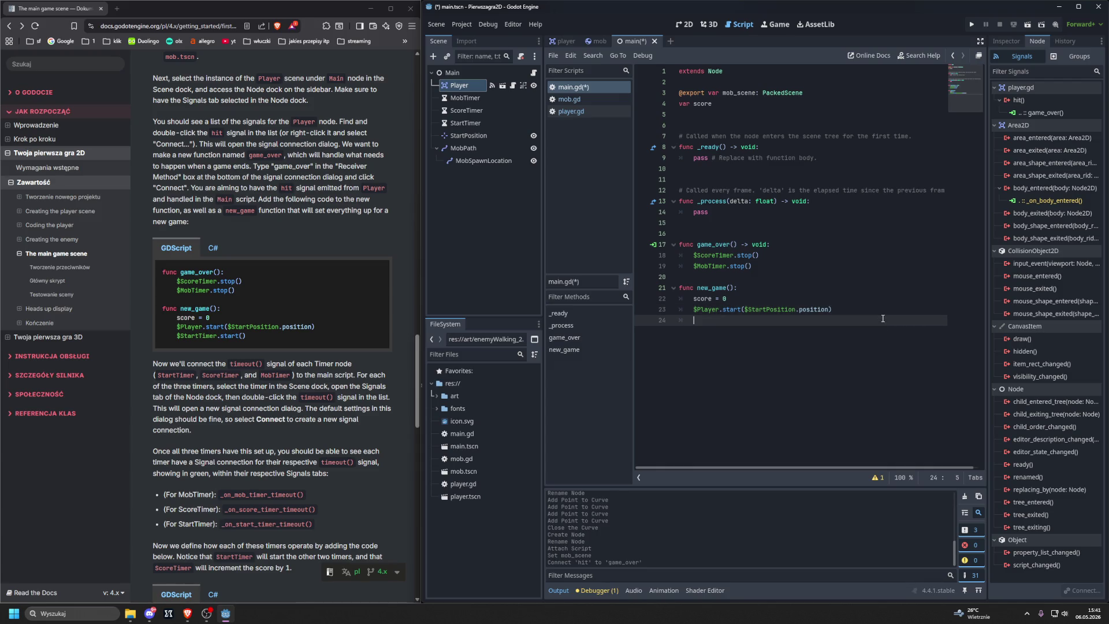
pyautogui.write('$')
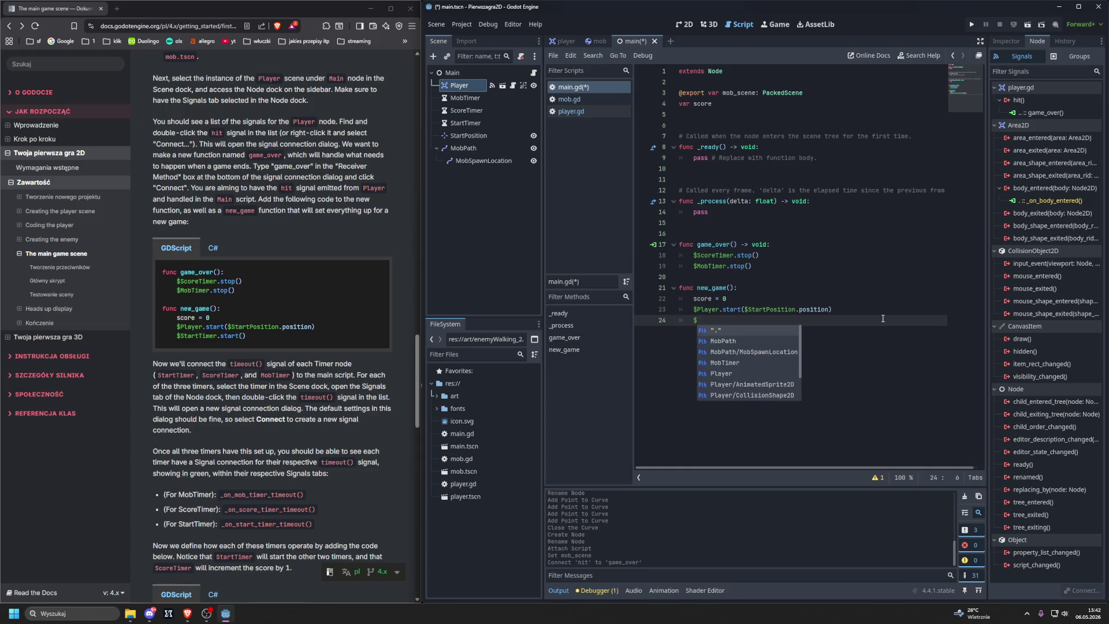
pyautogui.write('Sta')
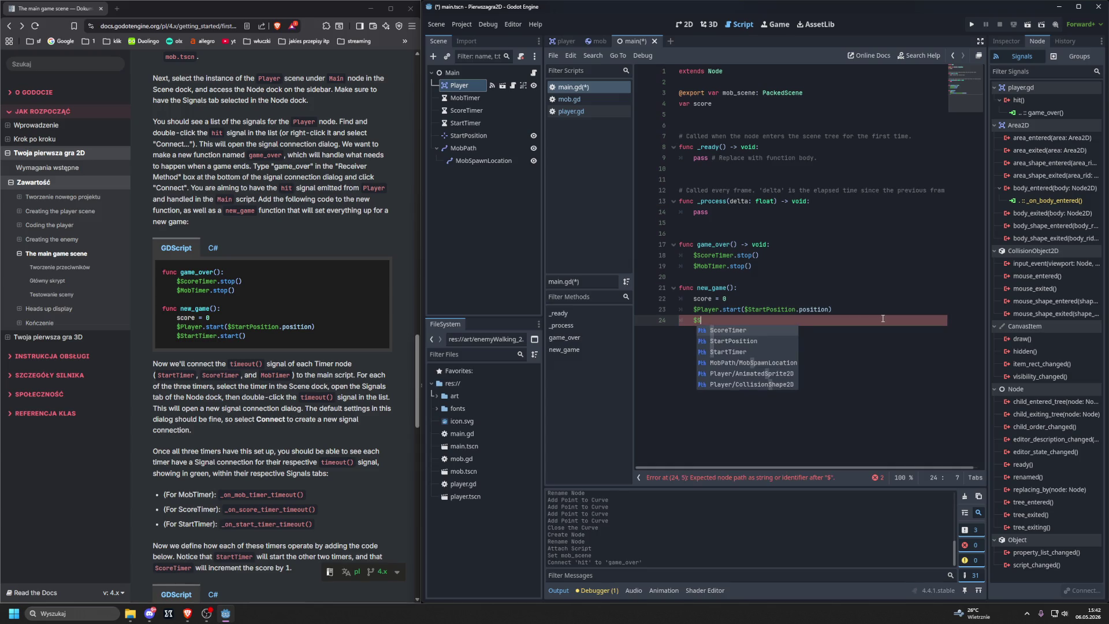
pyautogui.press('Down')
pyautogui.press('Return')
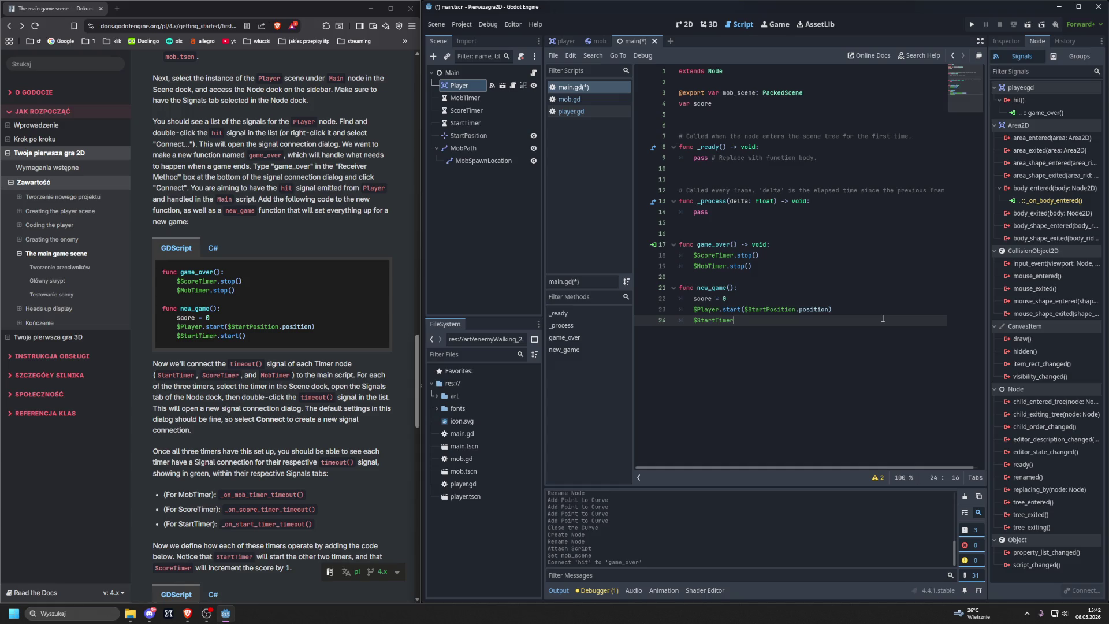
pyautogui.write('.s')
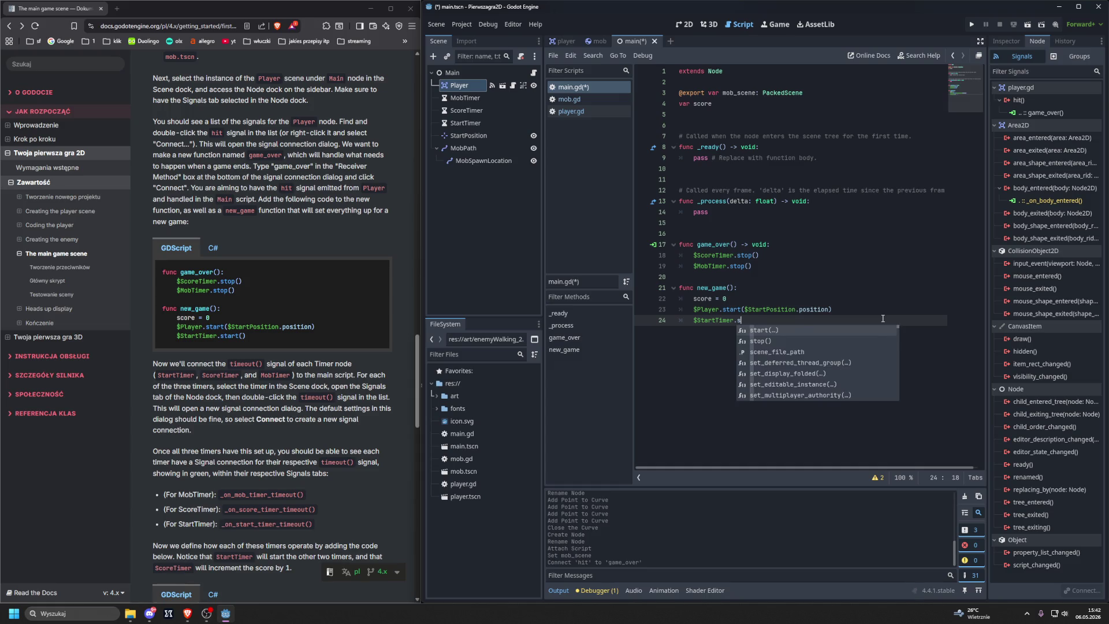
pyautogui.press('Return')
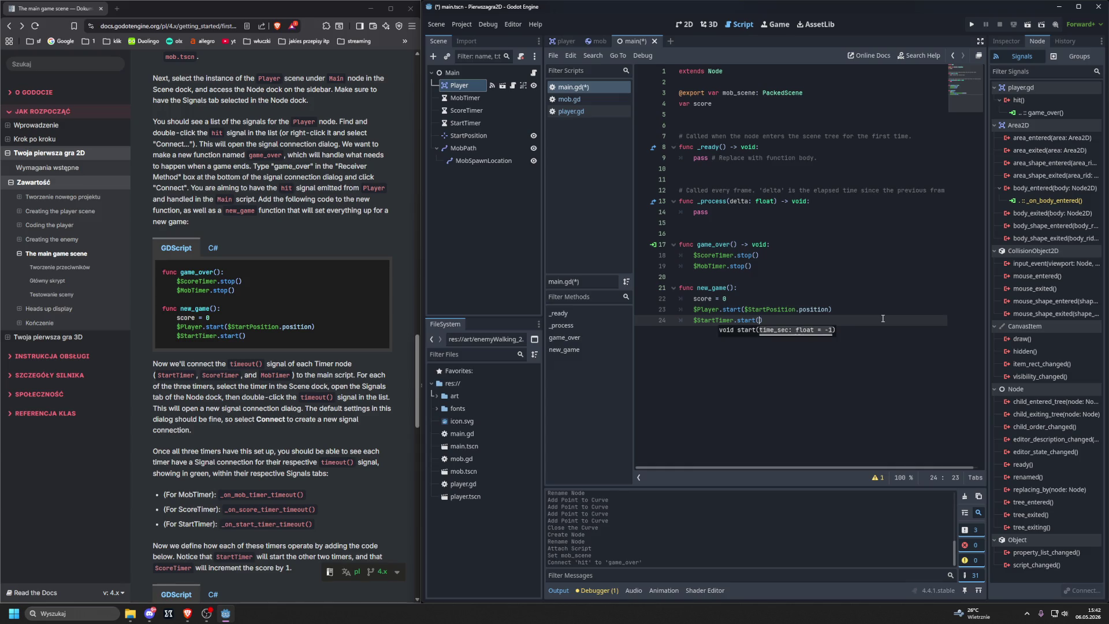
pyautogui.scroll(-5, 304, 329)
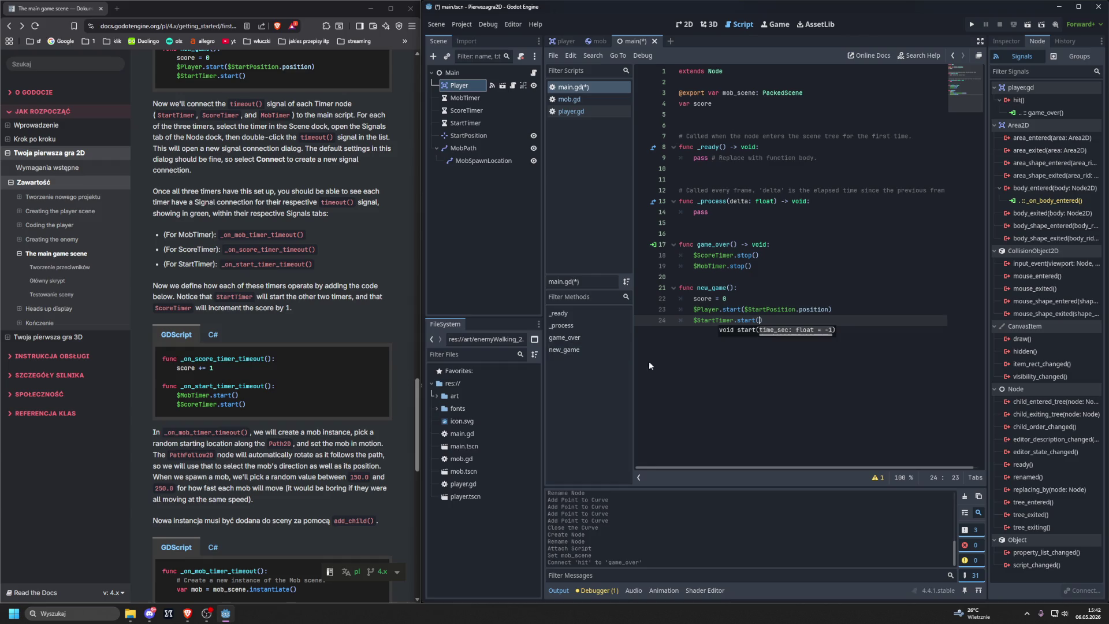
# Step: Connect StartTimer's timeout() signal to Main, generating the empty _on_start_timer_timeout() function
pyautogui.click(886, 369)
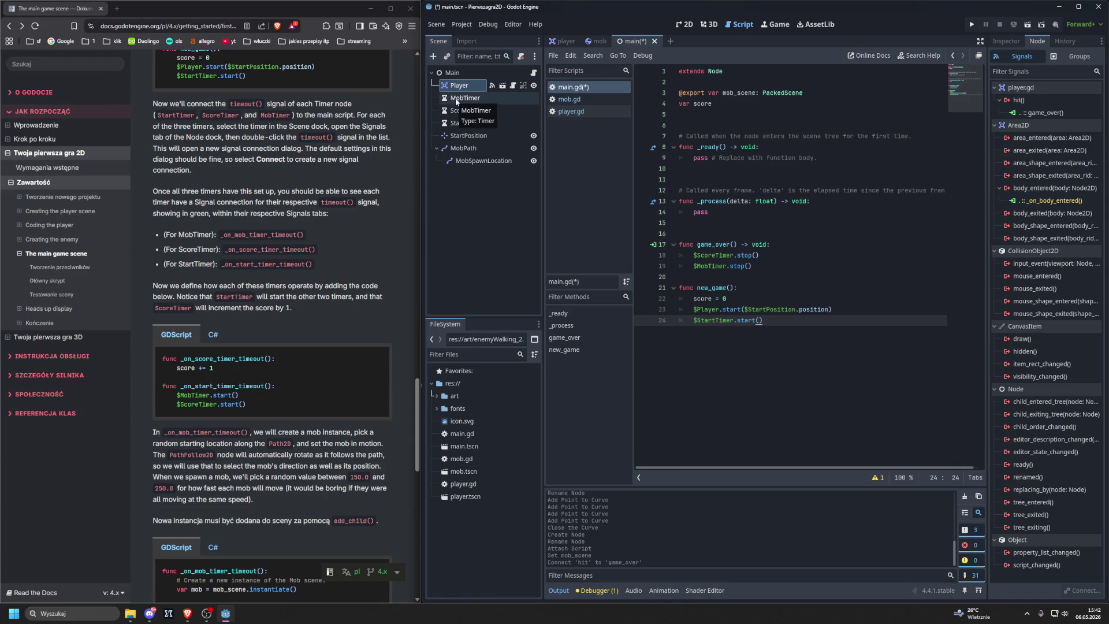
pyautogui.click(465, 123)
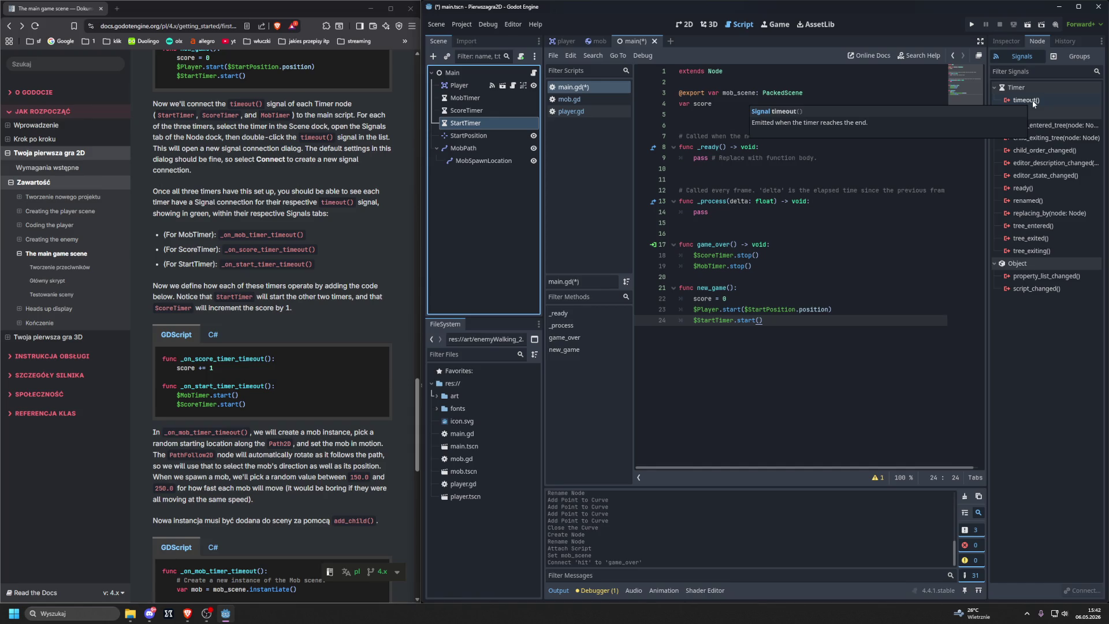
pyautogui.doubleClick(1026, 100)
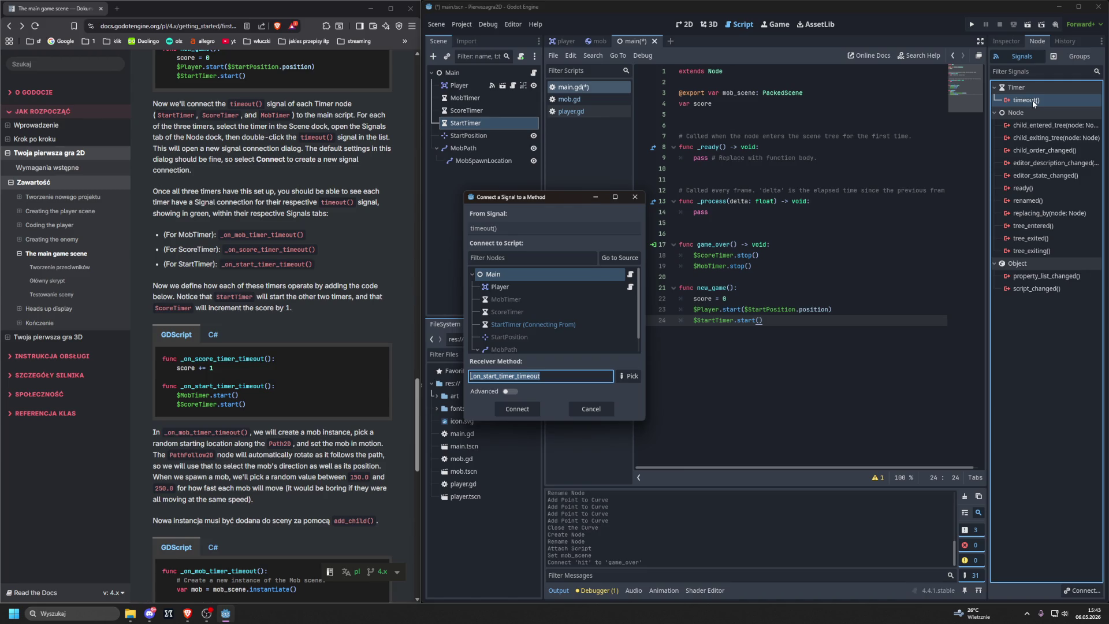
pyautogui.click(526, 412)
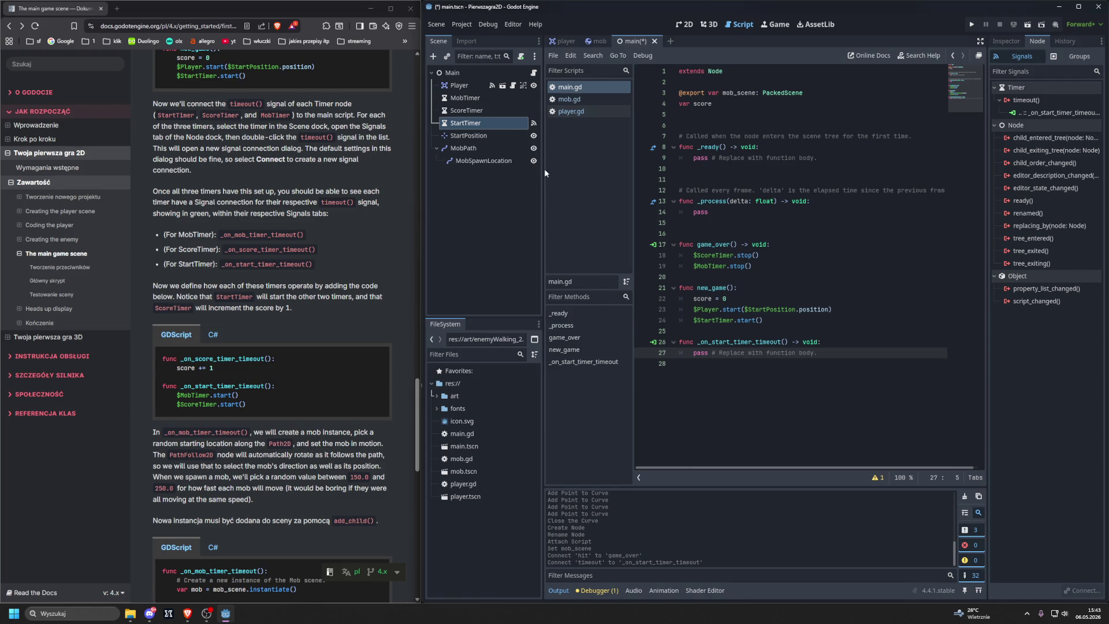
pyautogui.click(466, 110)
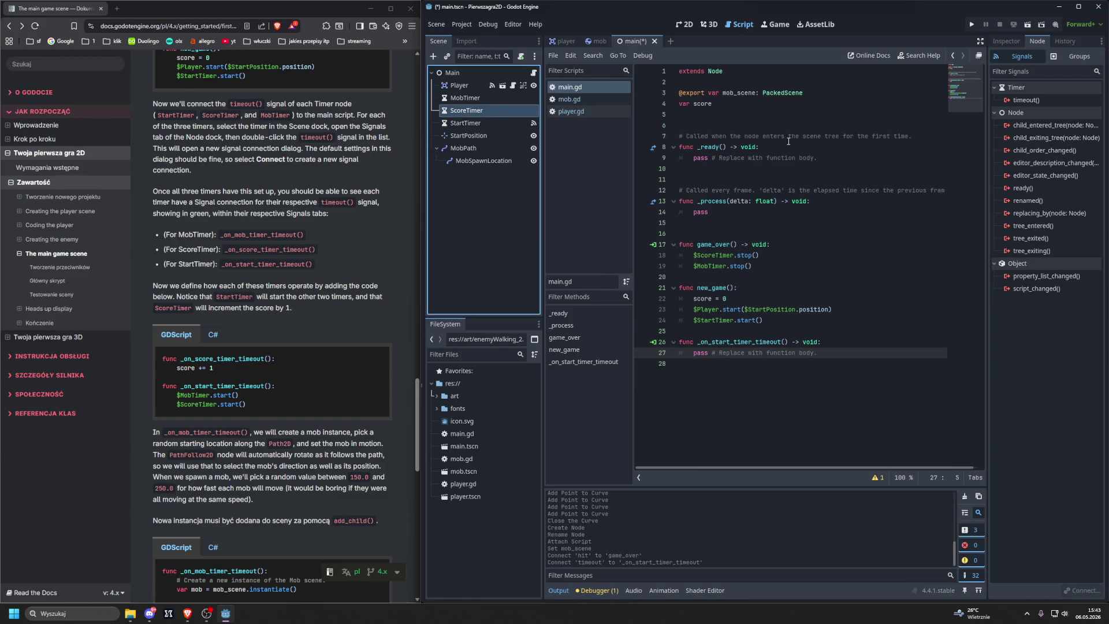
# Step: Connect ScoreTimer's timeout() to Main as _on_score_timer_timeout() and check the connection
pyautogui.doubleClick(1026, 100)
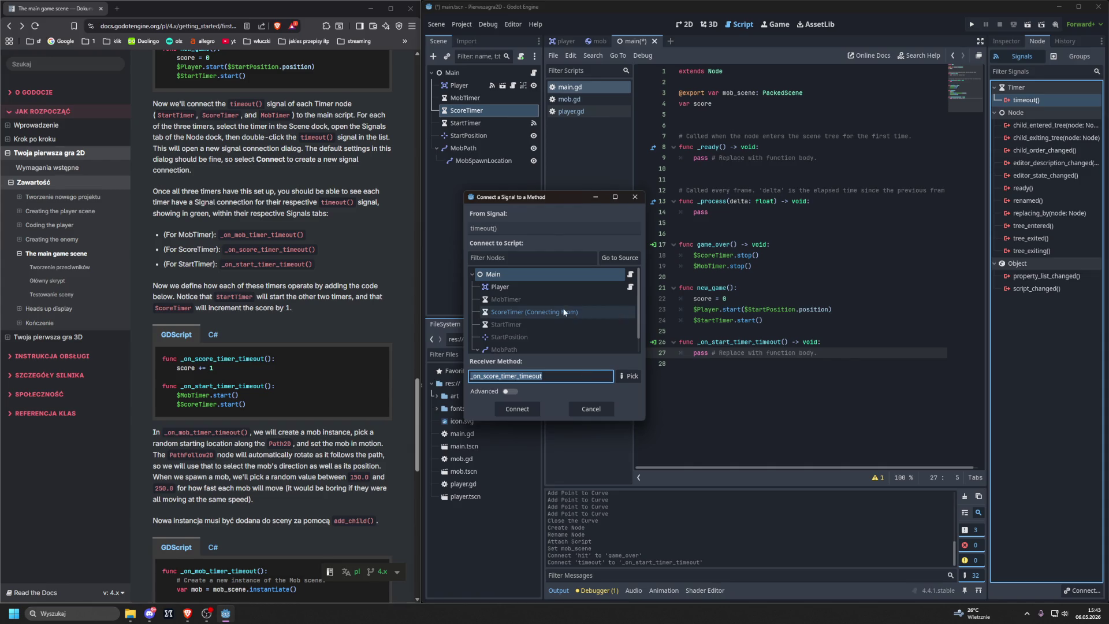
pyautogui.click(540, 277)
pyautogui.click(517, 408)
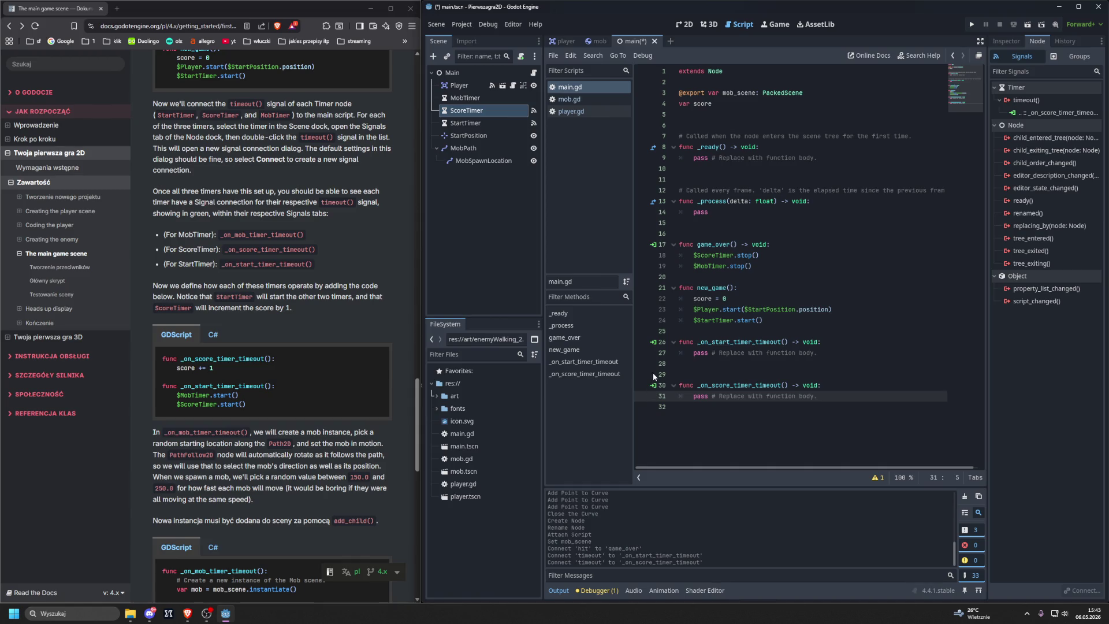
pyautogui.click(653, 384)
pyautogui.click(659, 385)
pyautogui.click(656, 387)
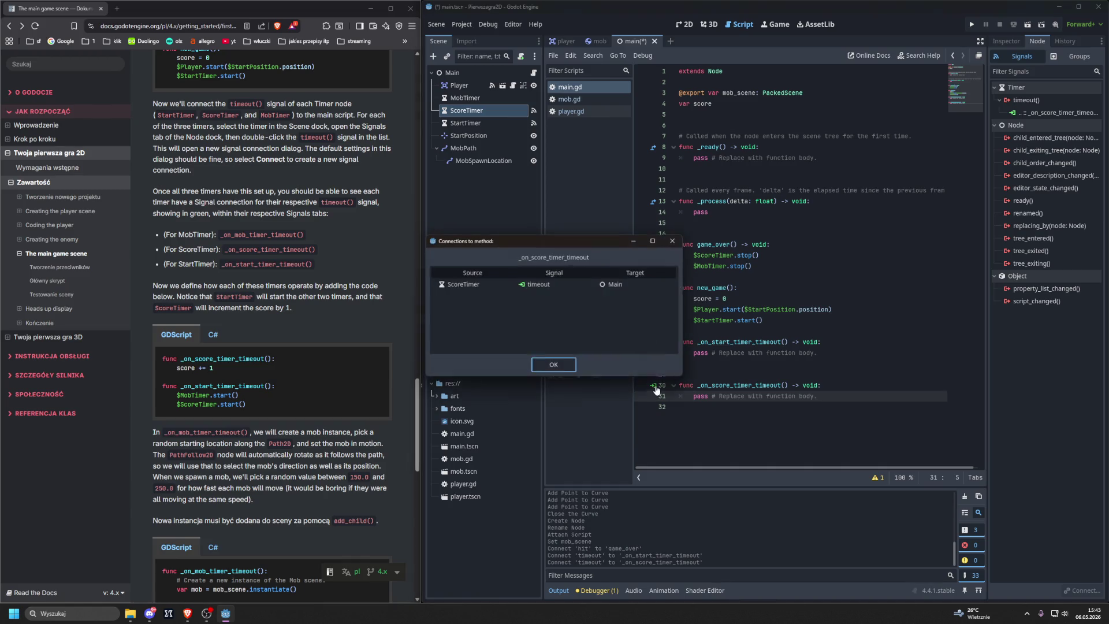
pyautogui.click(572, 365)
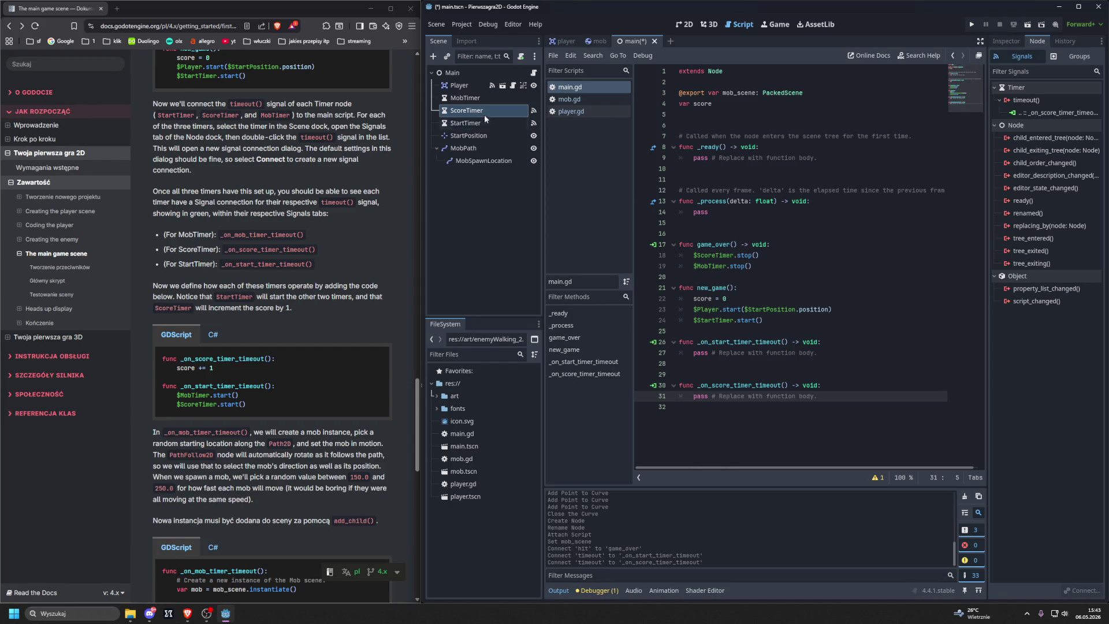
# Step: Connect MobTimer's timeout() to Main as _on_mob_timer_timeout() and check the connection
pyautogui.click(465, 97)
pyautogui.doubleClick(1027, 100)
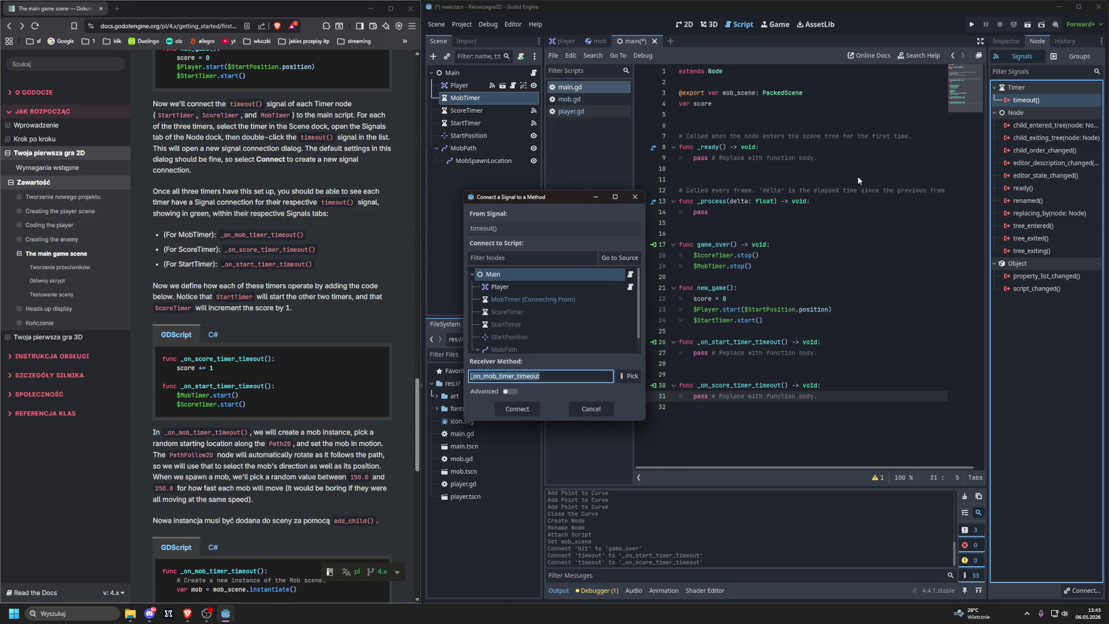
pyautogui.click(516, 408)
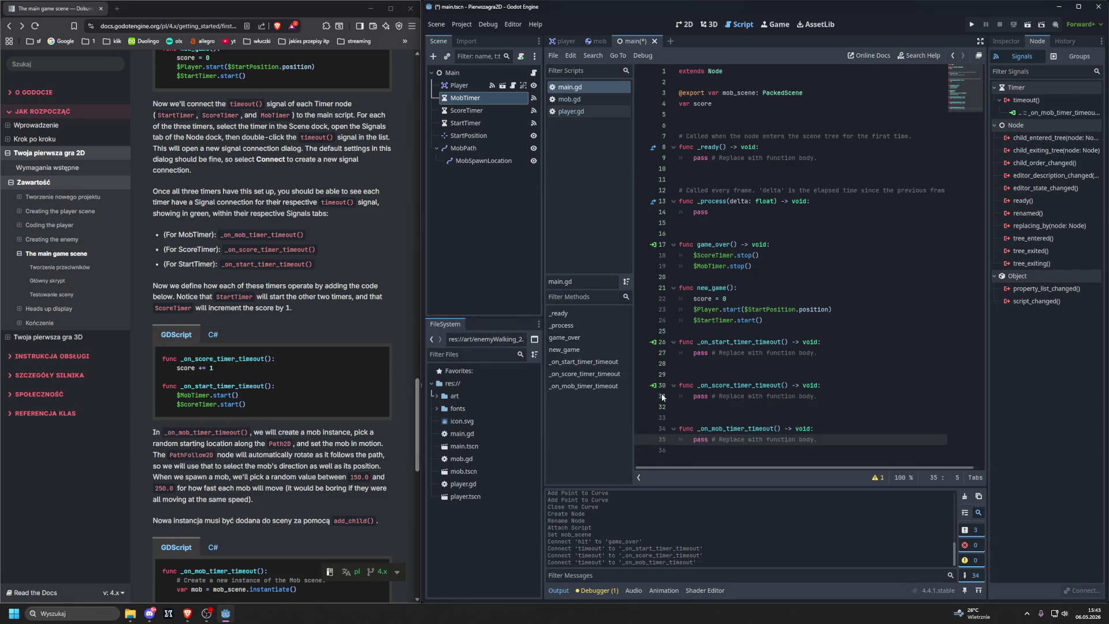
pyautogui.click(654, 428)
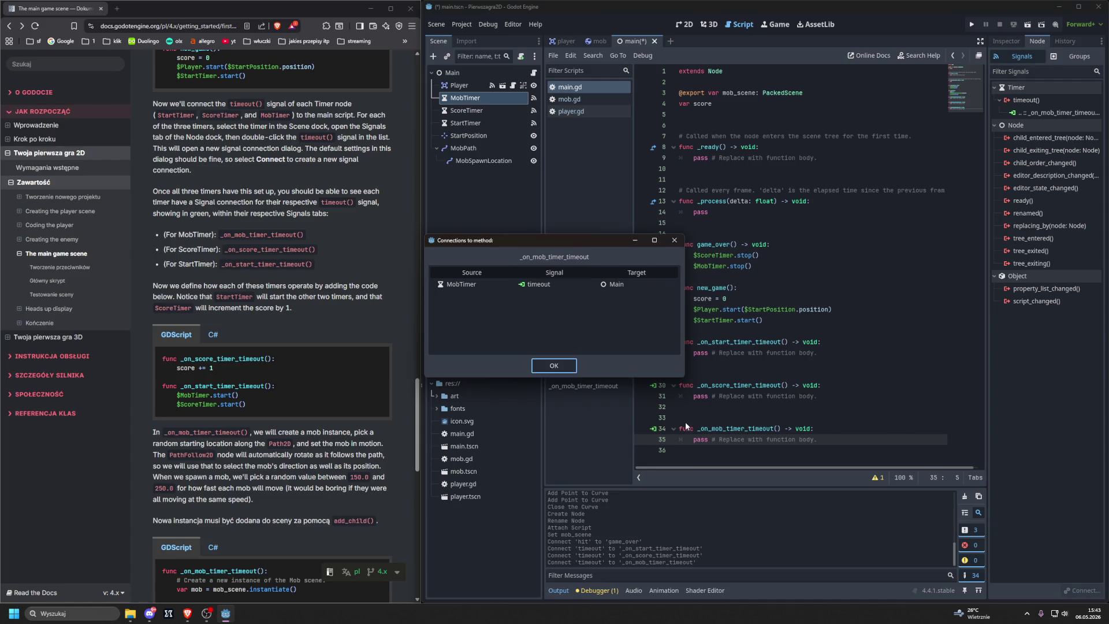
pyautogui.click(553, 364)
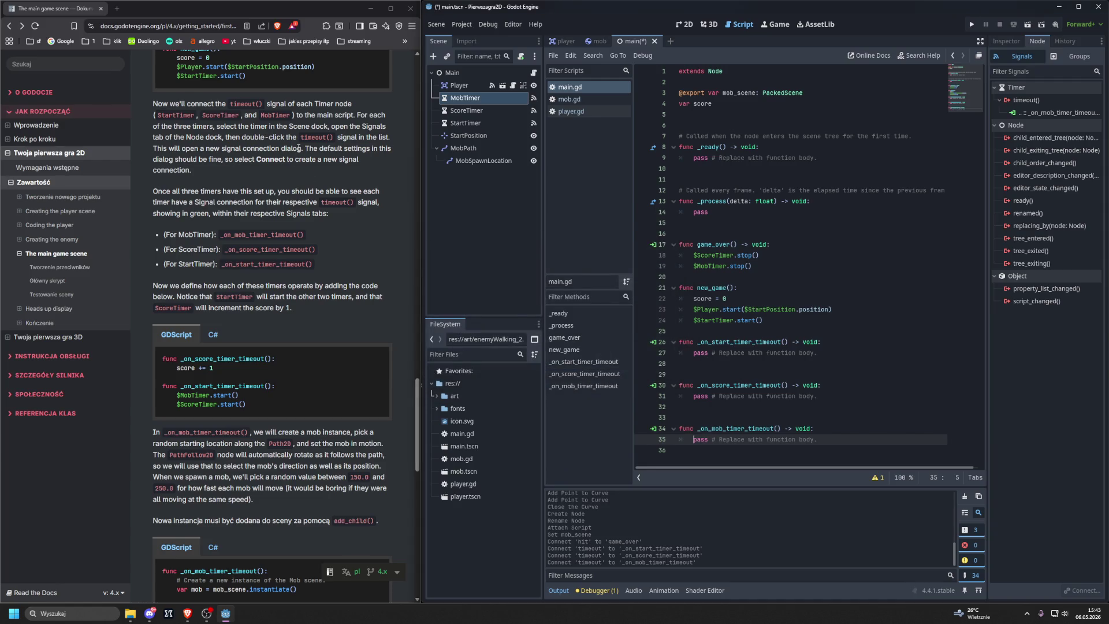
pyautogui.scroll(-2, 275, 211)
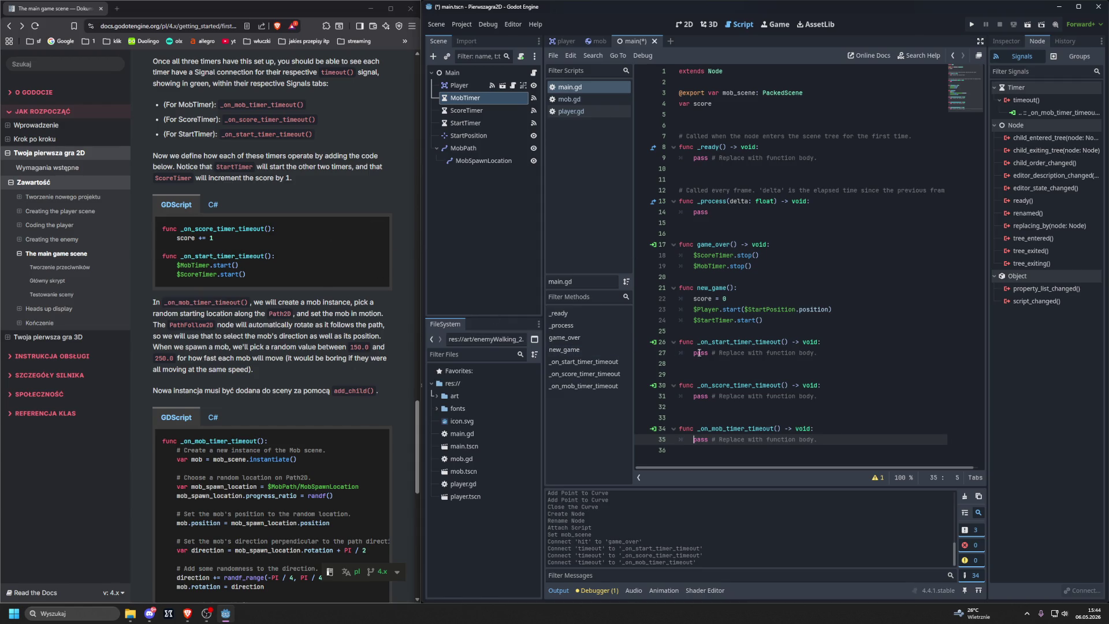
pyautogui.click(800, 353)
pyautogui.press('End')
# Step: Replace pass in _on_start_timer_timeout() with $MobTimer.start() and $ScoreTimer.start()
pyautogui.hotkey('ctrl', 'shift', 'Left')
pyautogui.hotkey('ctrl', 'shift', 'Left')
pyautogui.hotkey('ctrl', 'shift', 'Left')
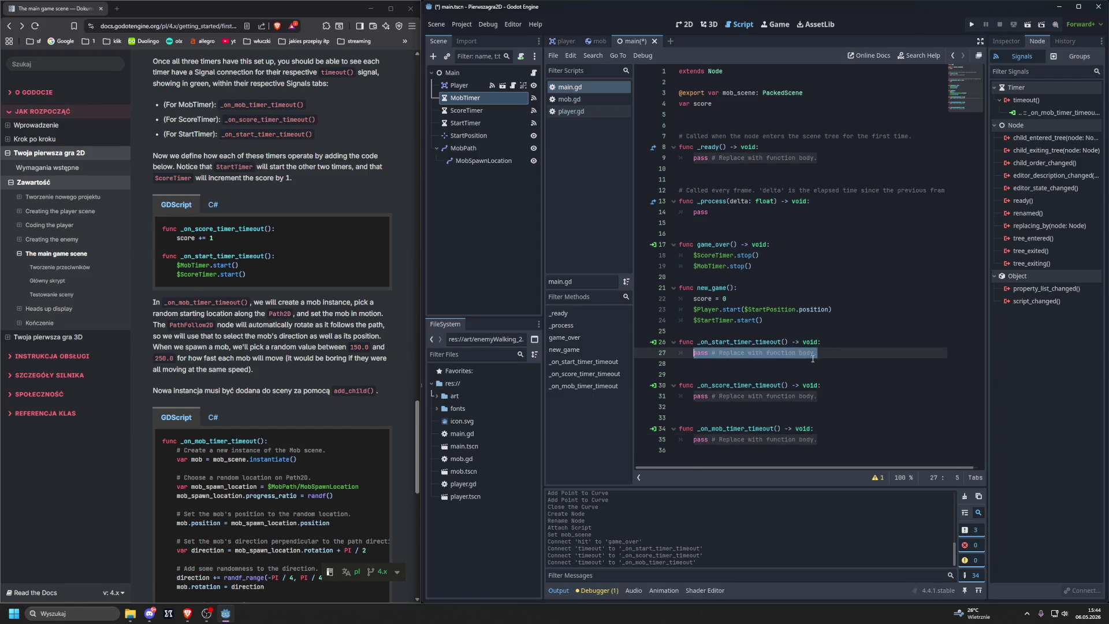
pyautogui.press('BackSpace')
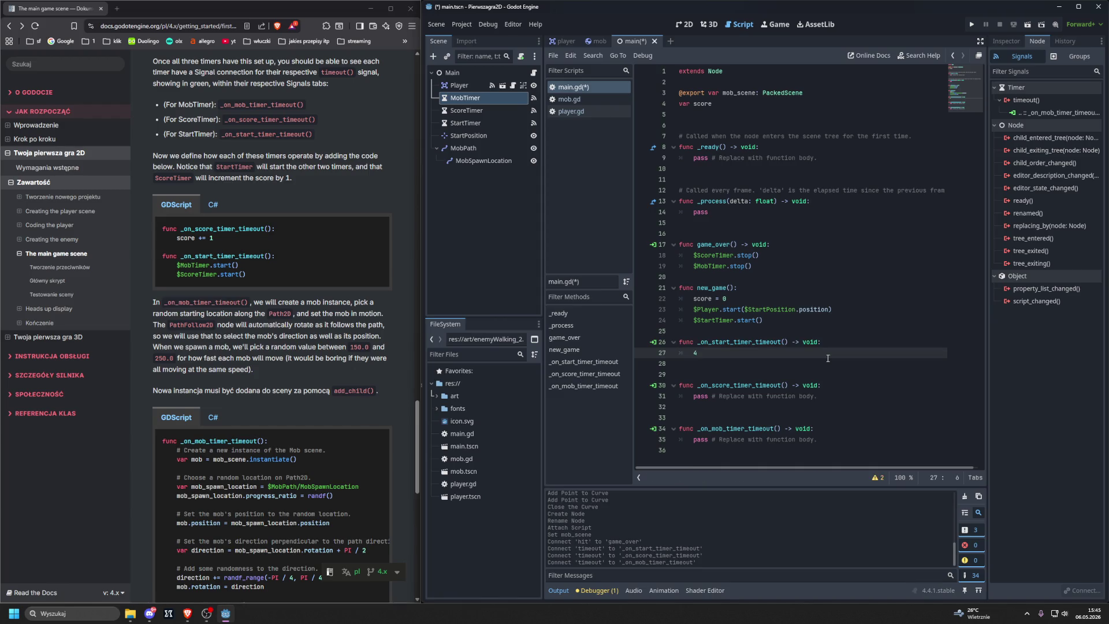
pyautogui.write('$')
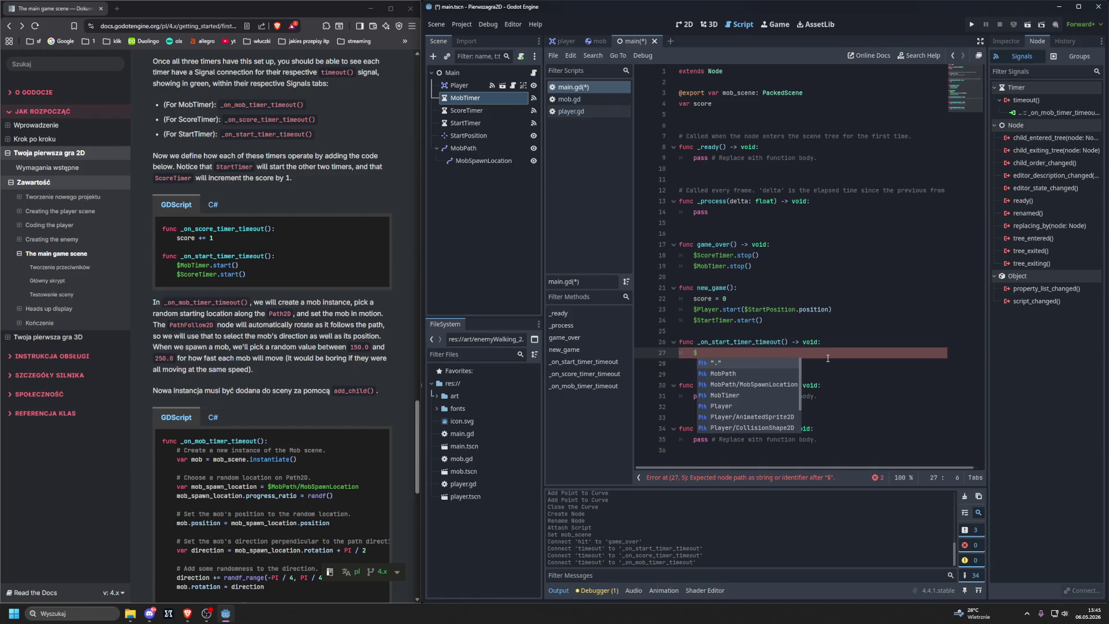
pyautogui.write('MobTimer')
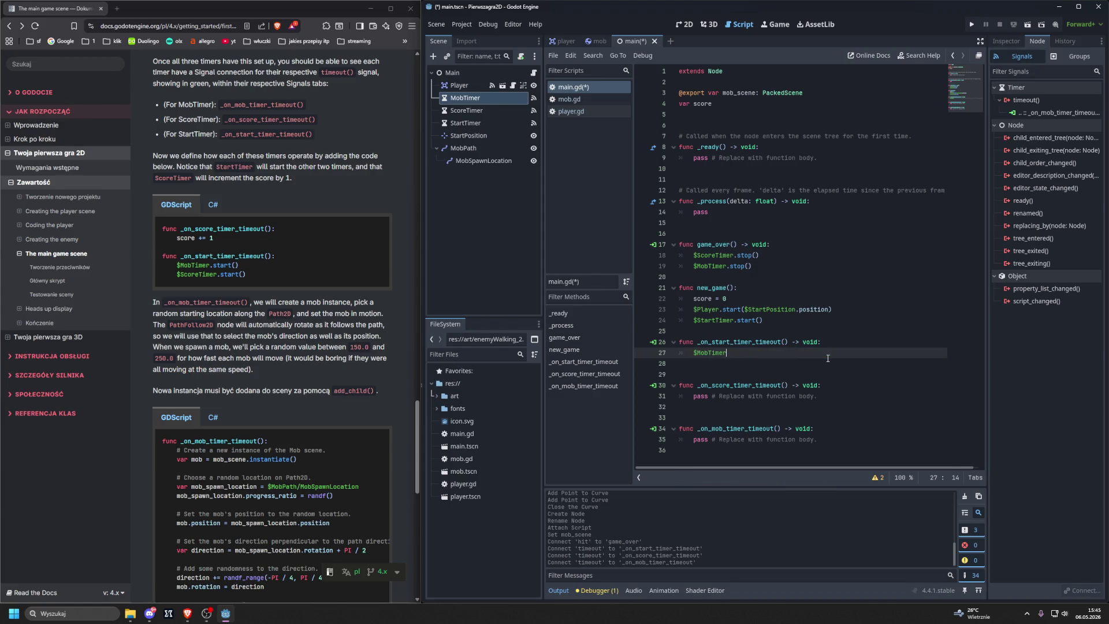
pyautogui.write('.start(')
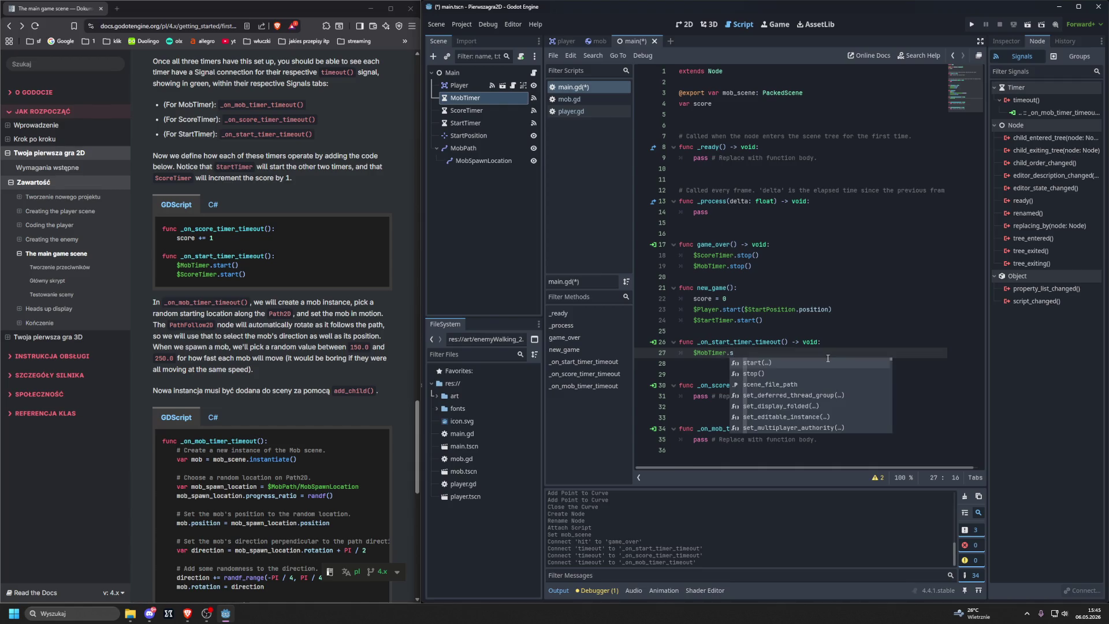
pyautogui.press('Return')
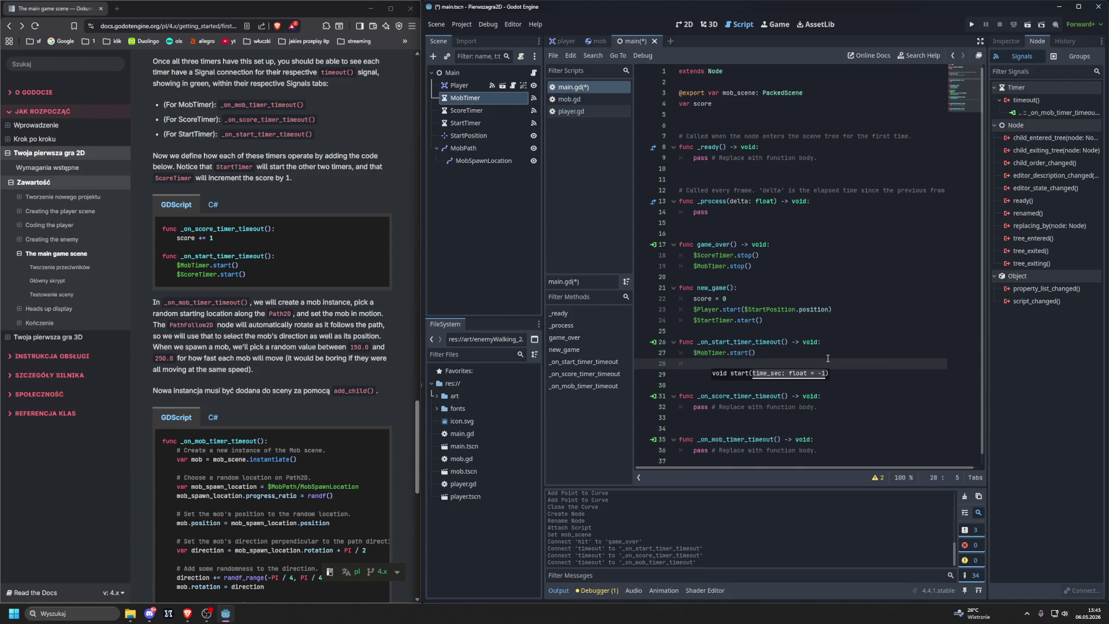
pyautogui.write('$')
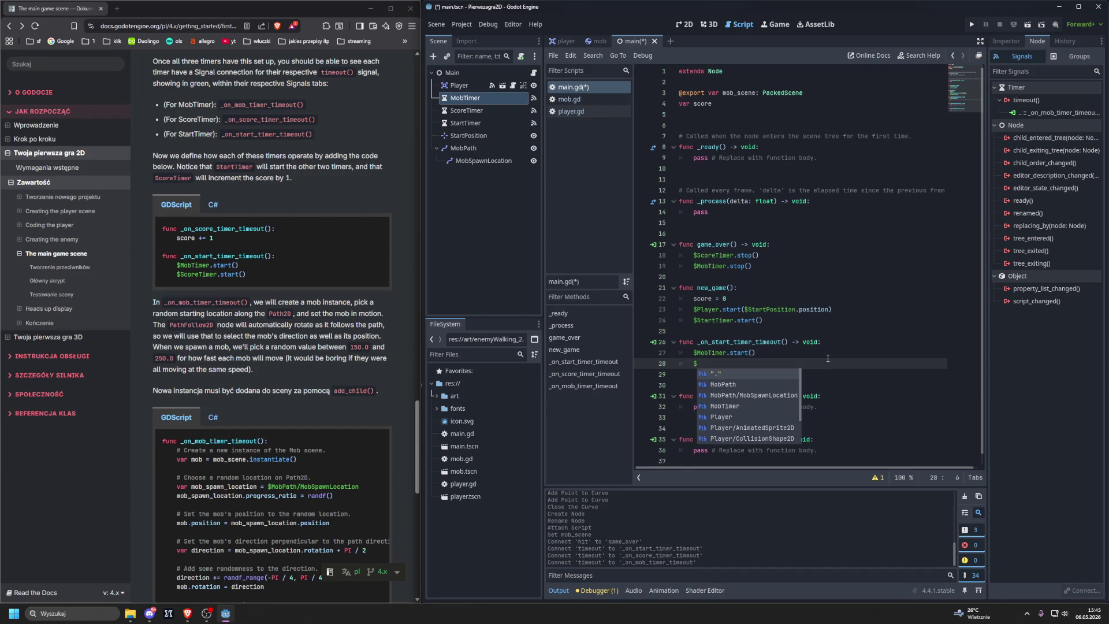
pyautogui.write('Sc')
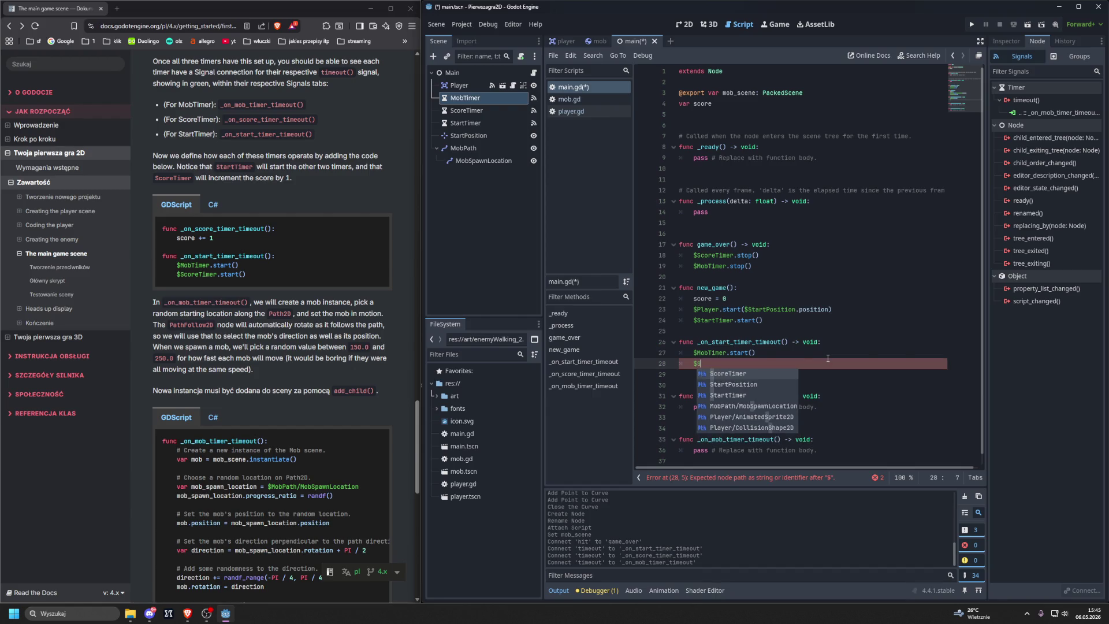
pyautogui.press('Return')
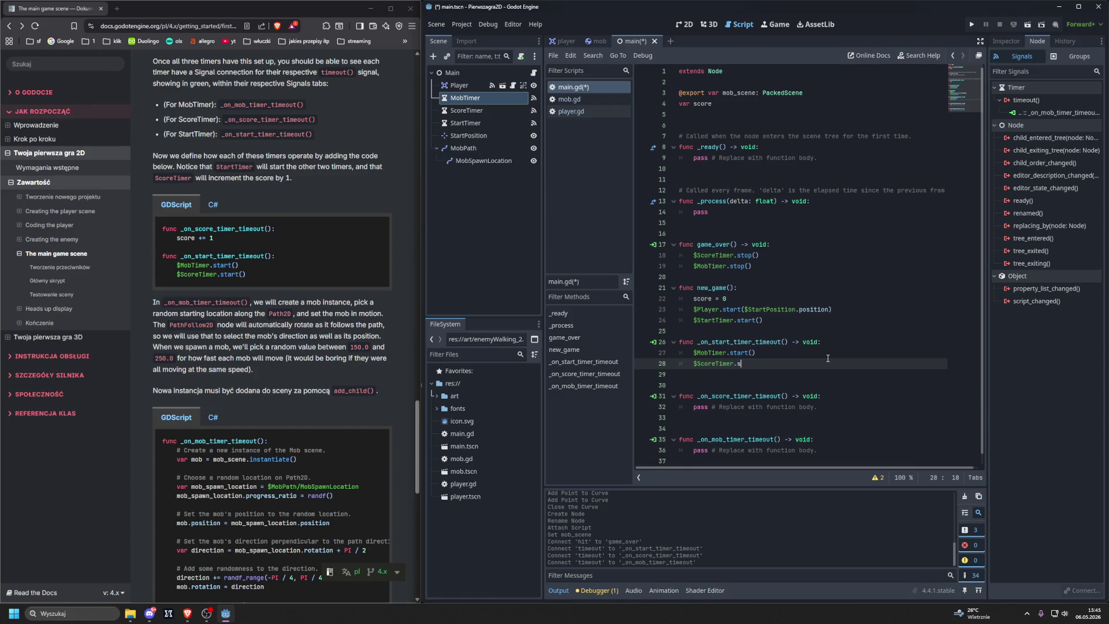
pyautogui.press('Return')
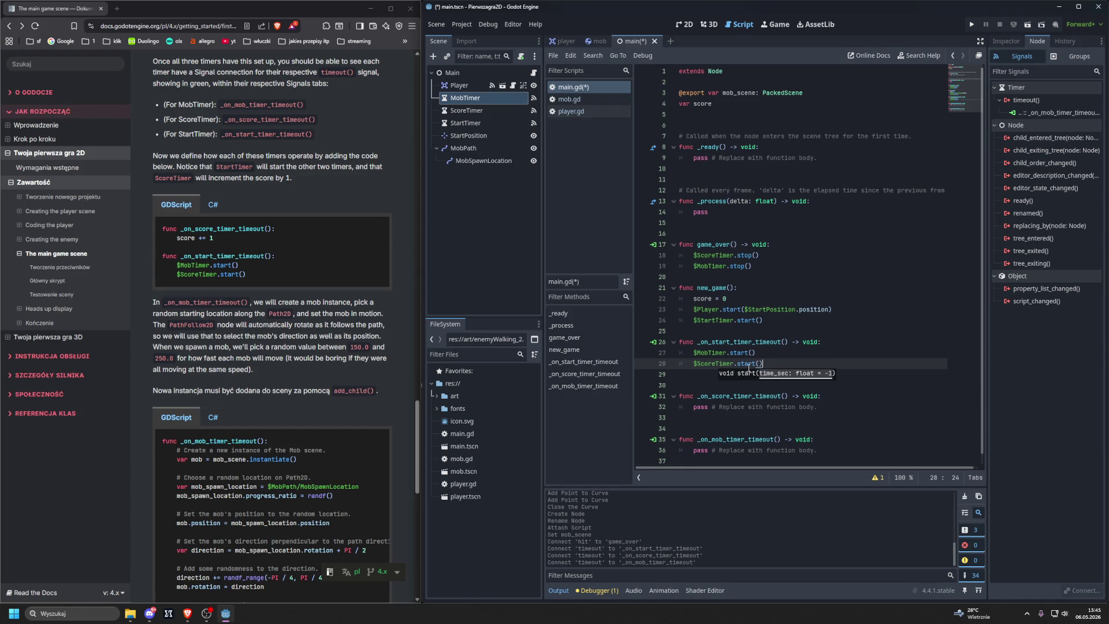
pyautogui.moveTo(694, 408); pyautogui.dragTo(815, 407)
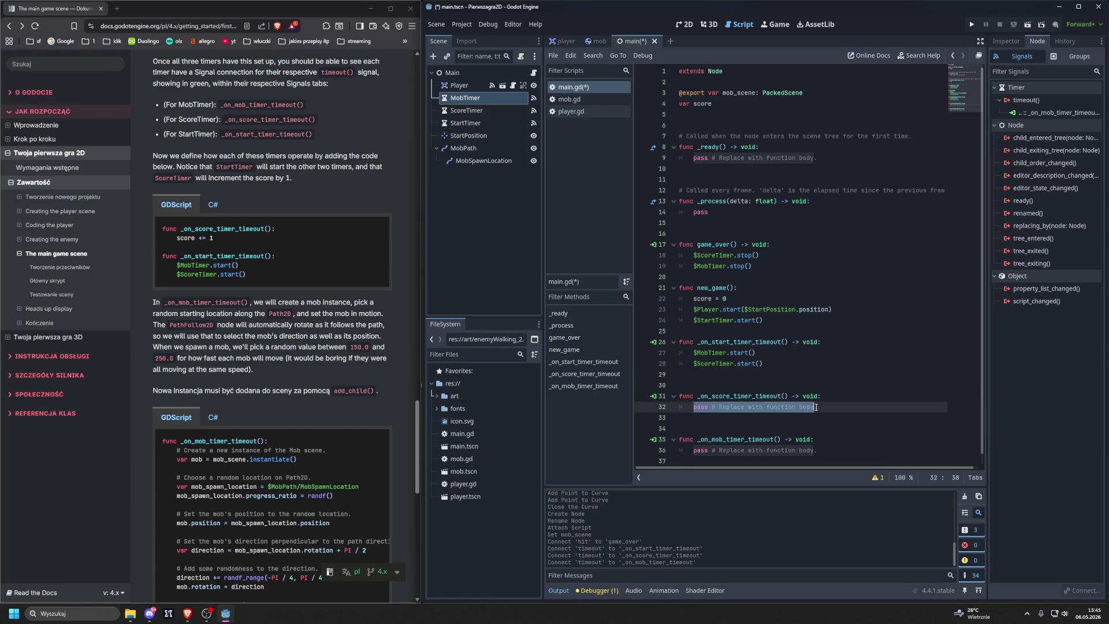
# Step: Replace pass in _on_score_timer_timeout() with score += 1
pyautogui.press('BackSpace')
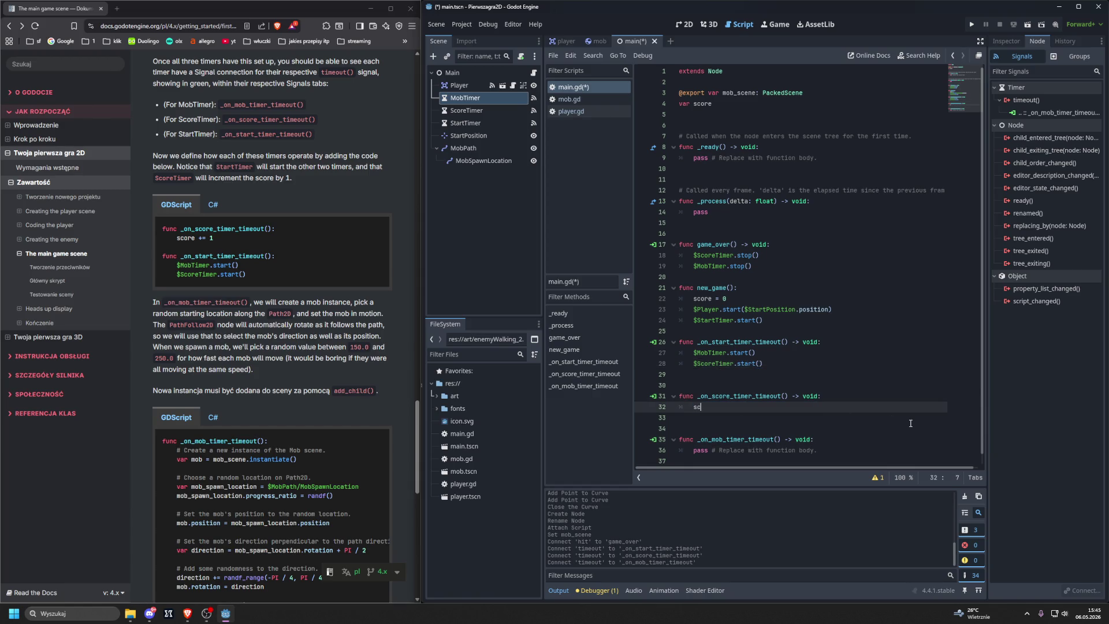
pyautogui.write('core')
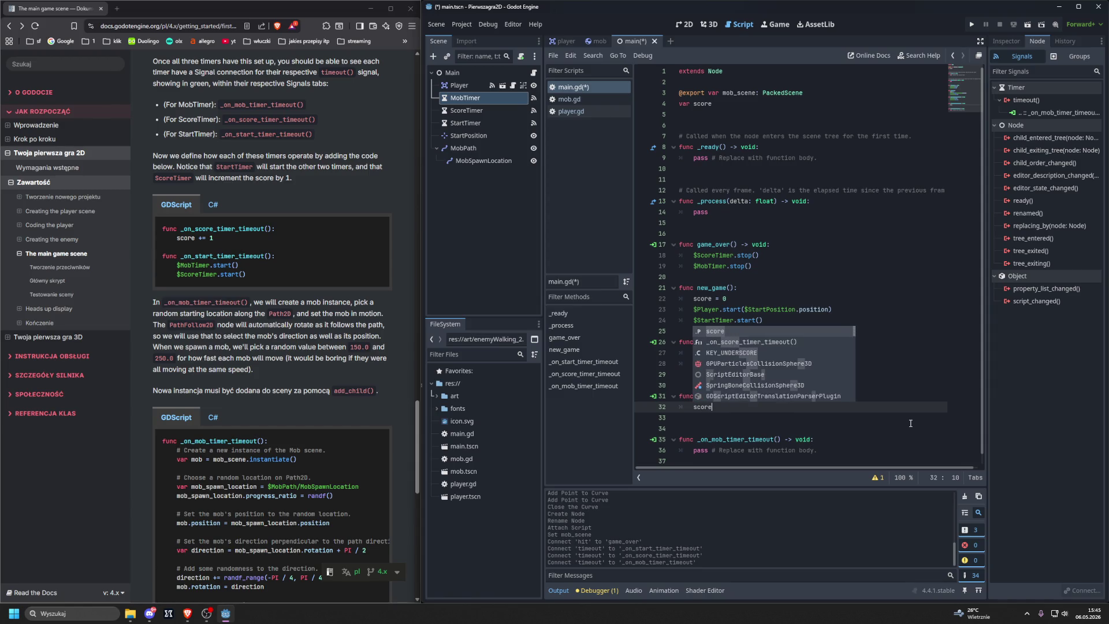
pyautogui.write(' +')
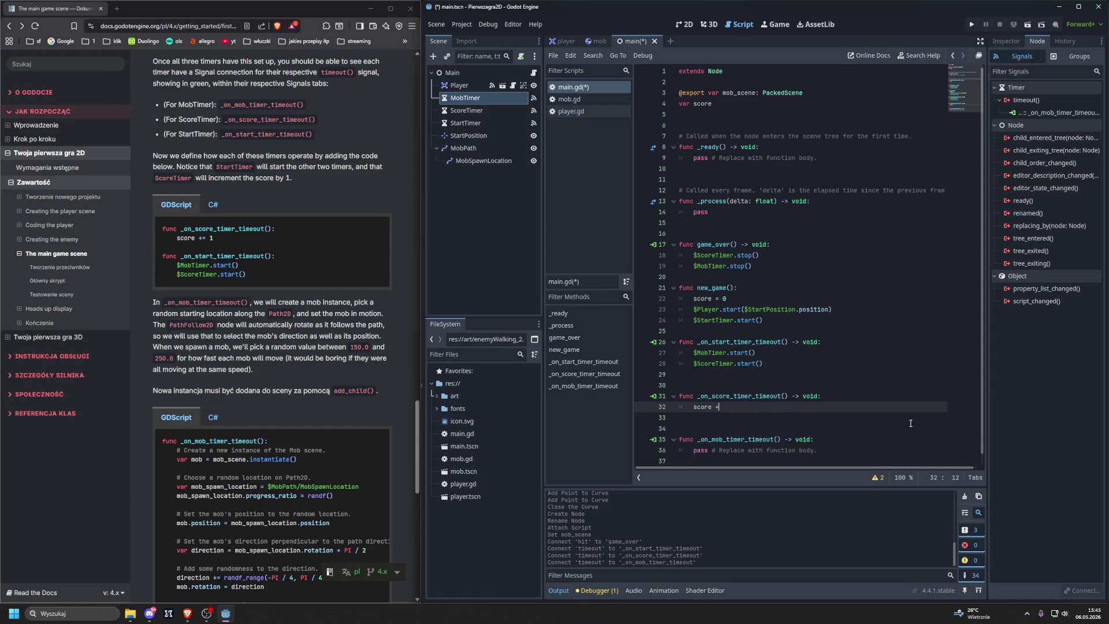
pyautogui.write('= 1')
pyautogui.click(612, 111)
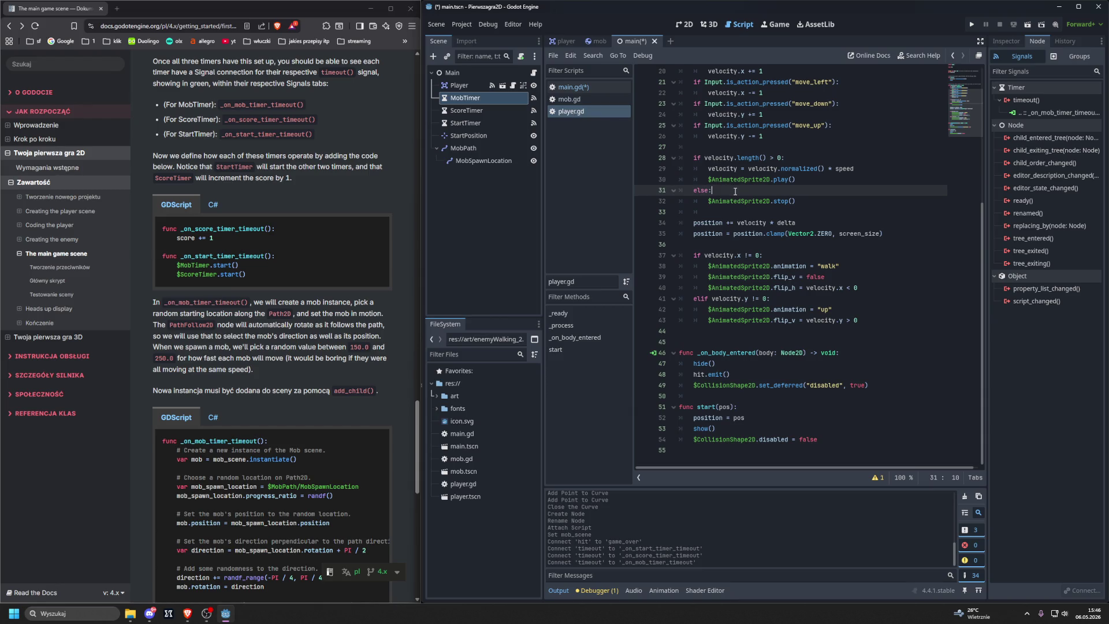
pyautogui.scroll(5, 735, 191)
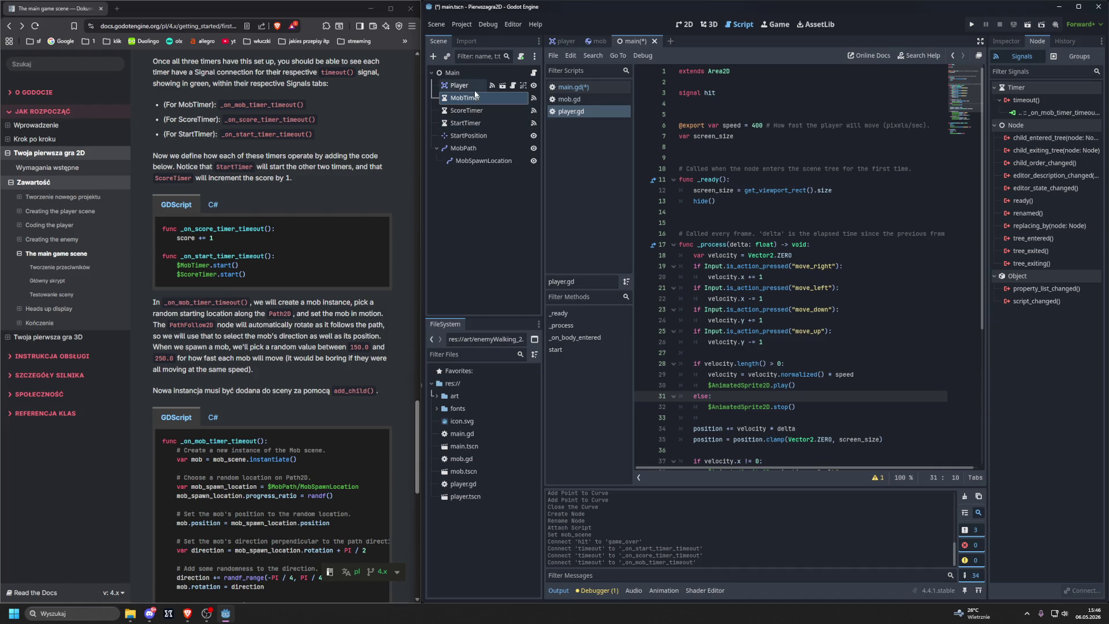
pyautogui.click(575, 86)
pyautogui.scroll(-1, 781, 183)
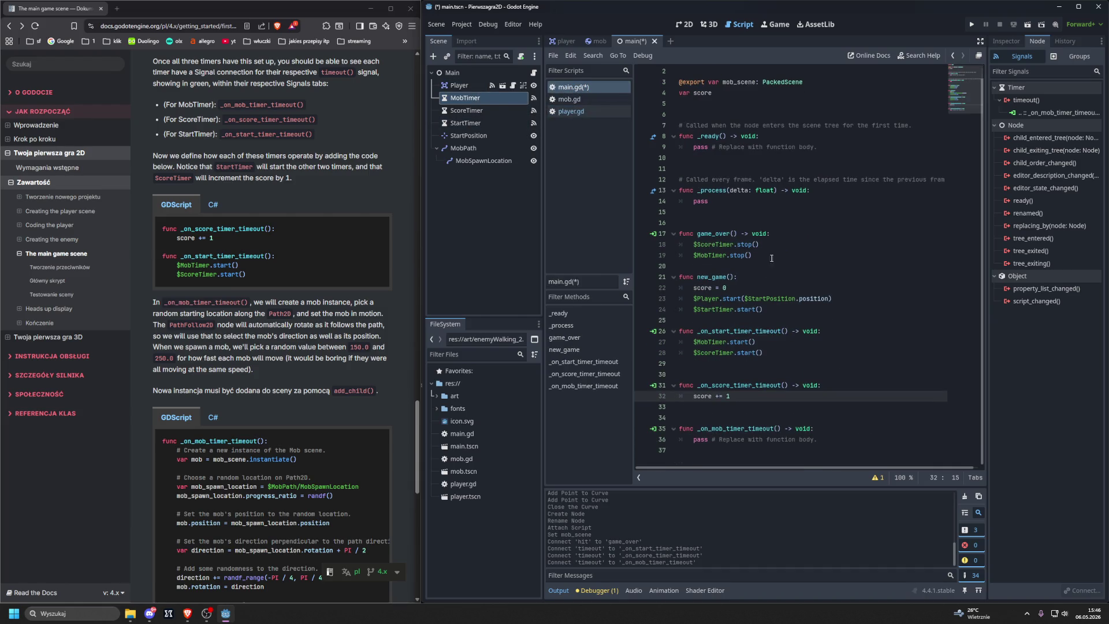
pyautogui.moveTo(693, 439); pyautogui.dragTo(818, 440)
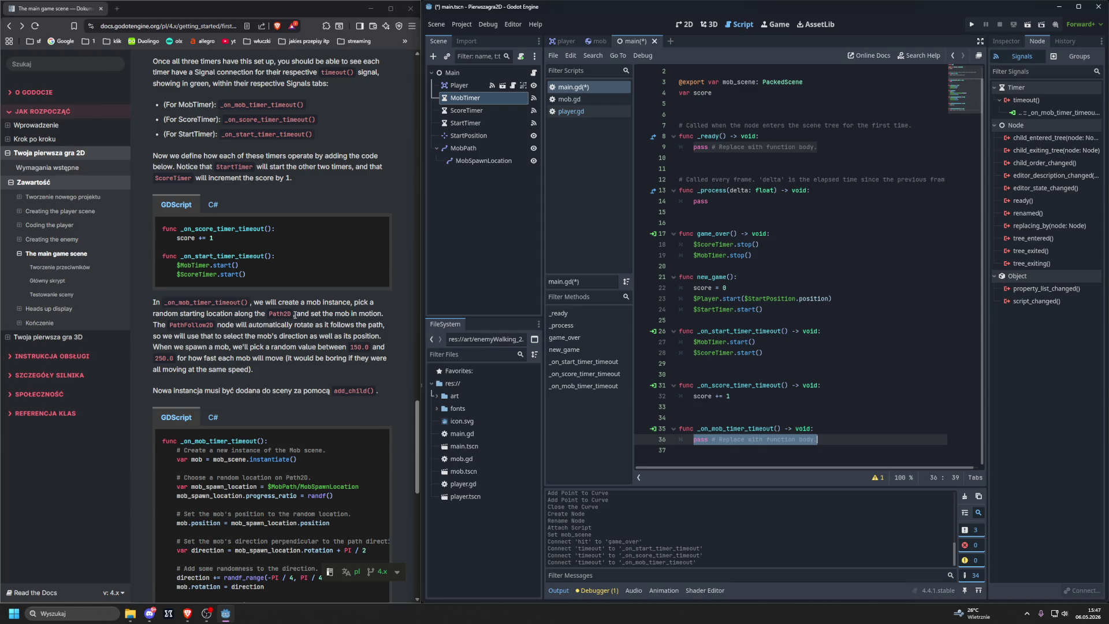
# Step: Replace pass in _on_mob_timer_timeout() with var mob = mob_scene.instantiate()
pyautogui.scroll(-3, 295, 315)
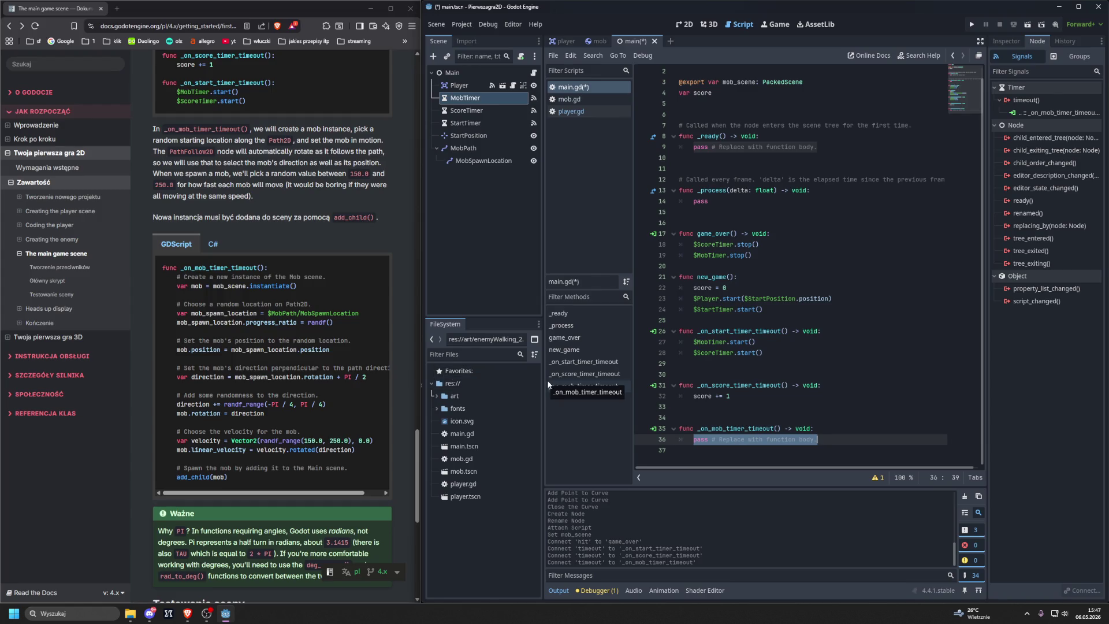
pyautogui.moveTo(818, 439); pyautogui.dragTo(695, 441)
pyautogui.press('BackSpace')
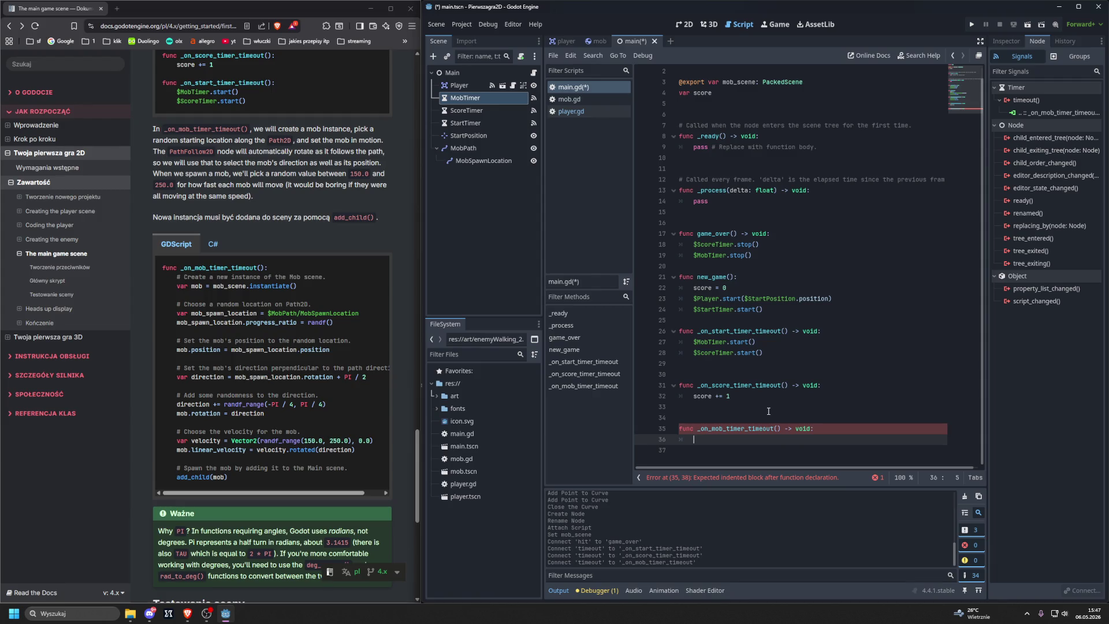
pyautogui.write('var ')
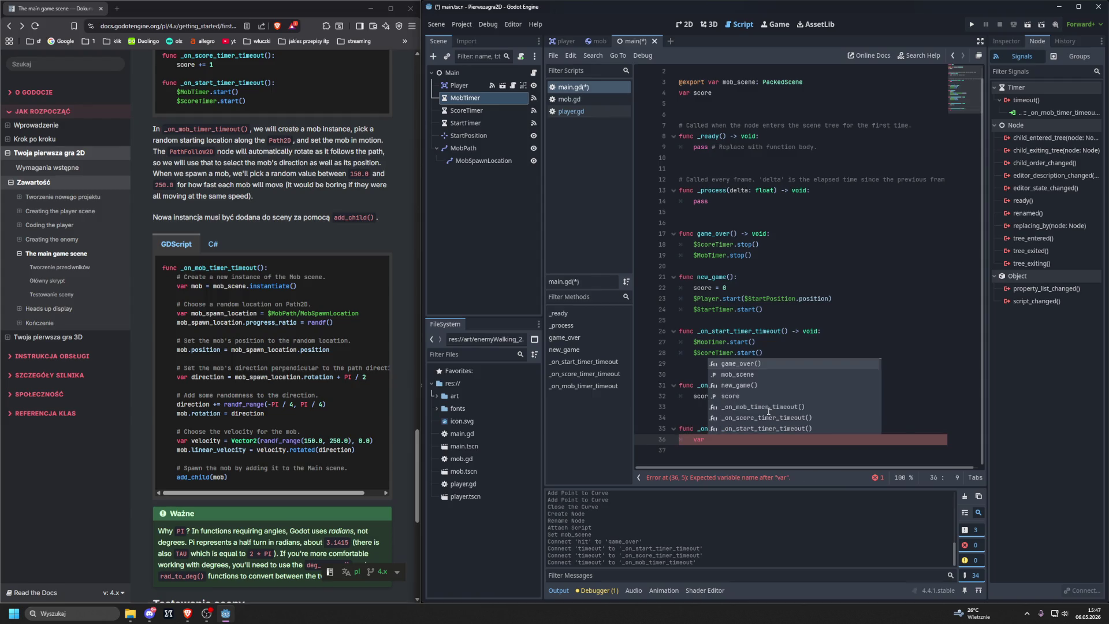
pyautogui.write('mob = ')
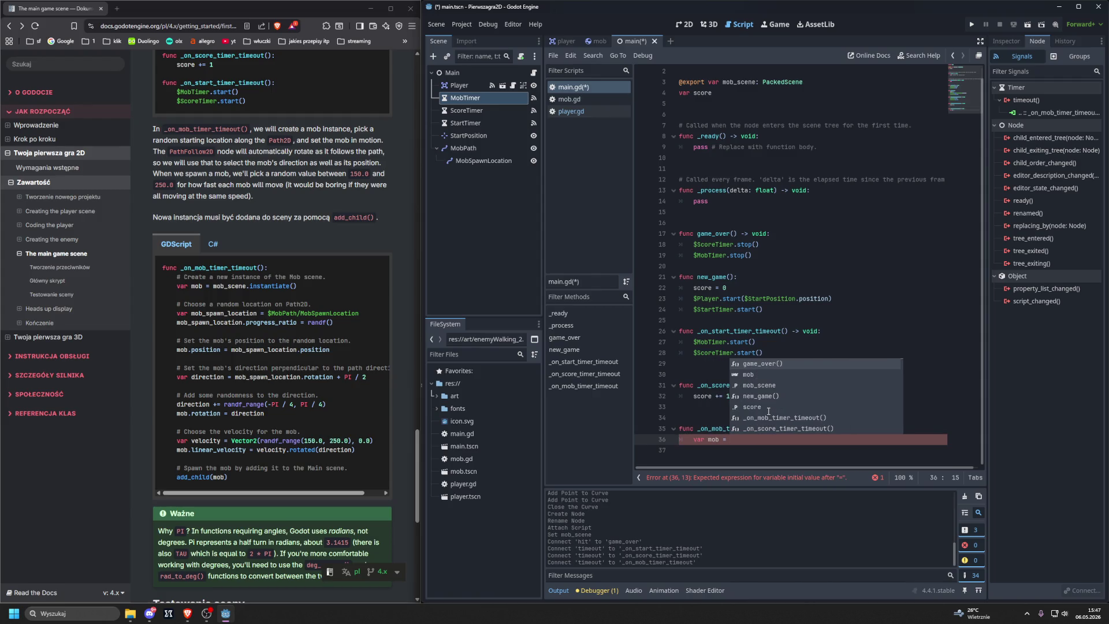
pyautogui.write('mob_')
pyautogui.press('Return')
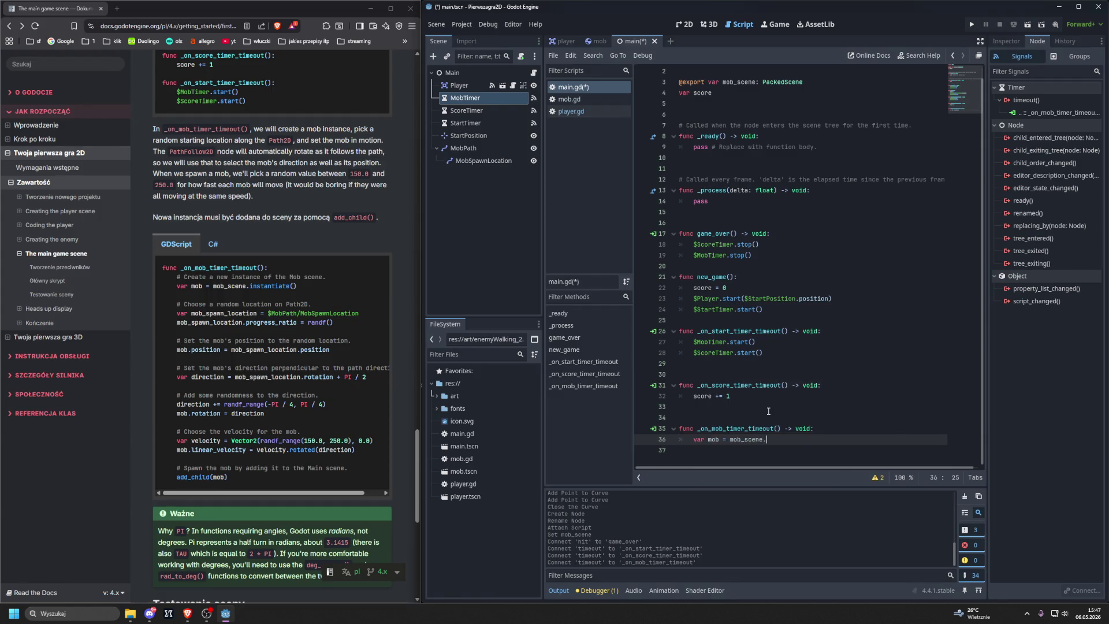
pyautogui.write('inst')
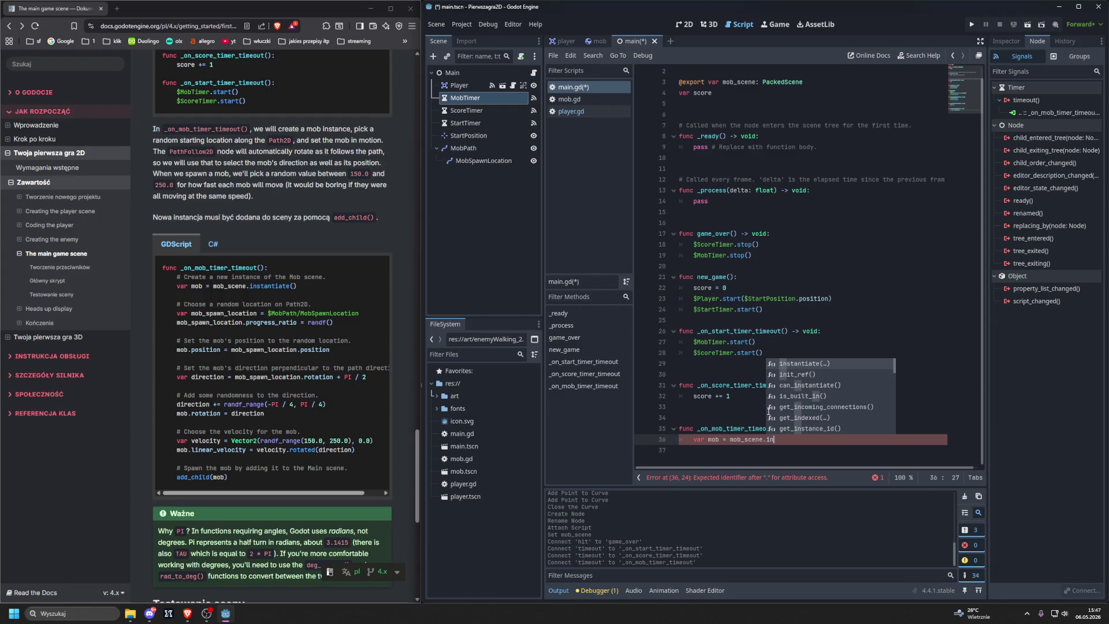
pyautogui.press('Return')
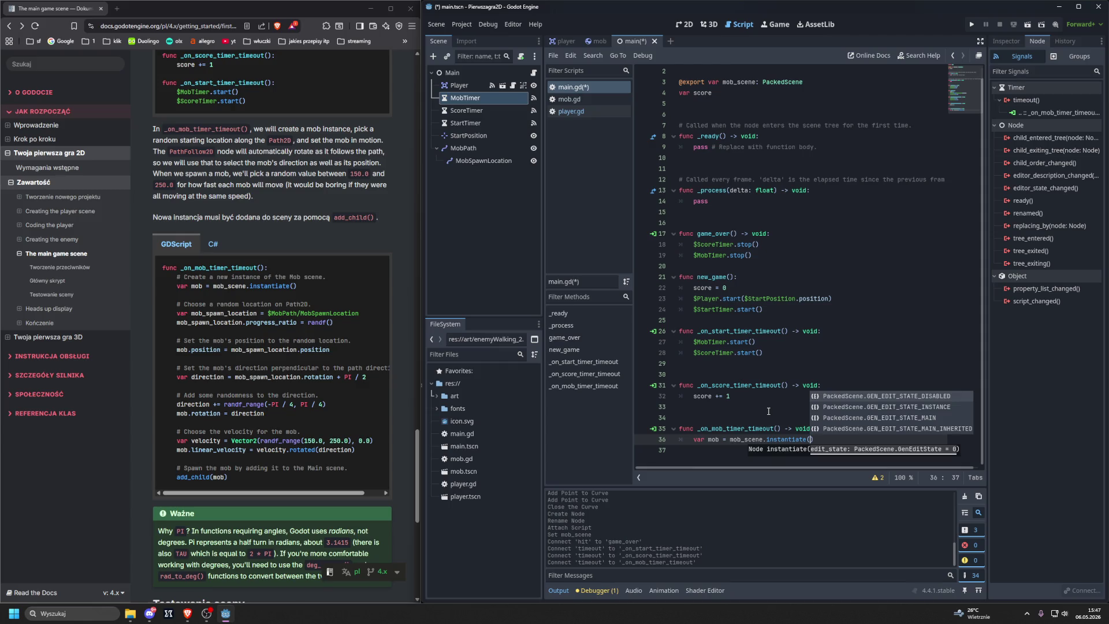
# Step: Add a new indented line directly after the mob instantiation line
pyautogui.press('End')
pyautogui.press('Return')
pyautogui.press('Return')
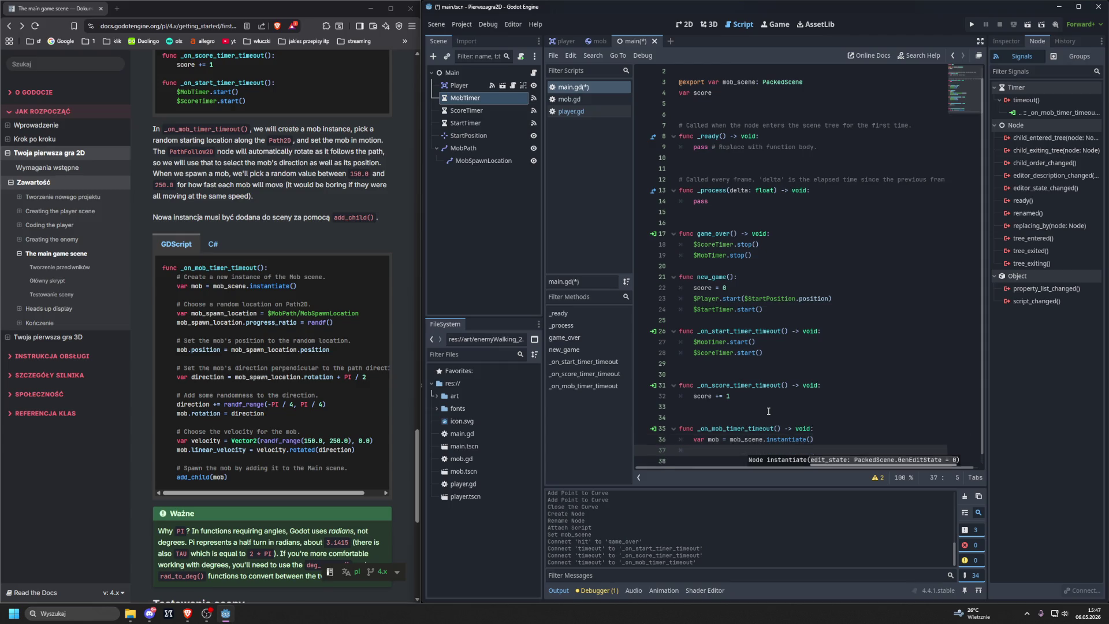
pyautogui.scroll(-3, 769, 411)
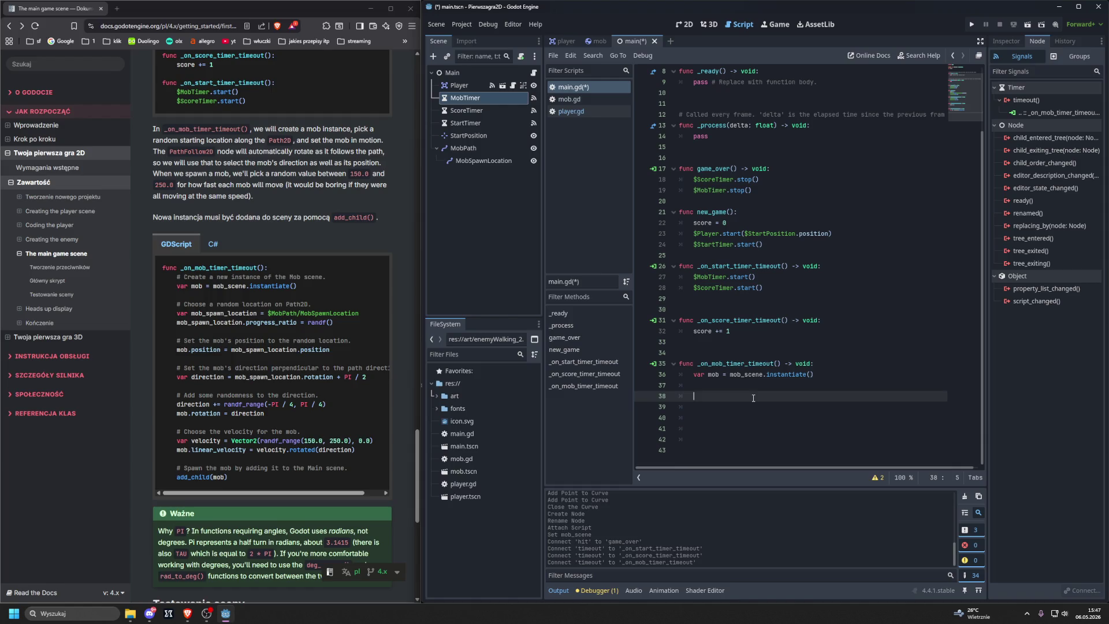
pyautogui.click(687, 461)
pyautogui.press('Up')
pyautogui.press('Up')
pyautogui.press('Up')
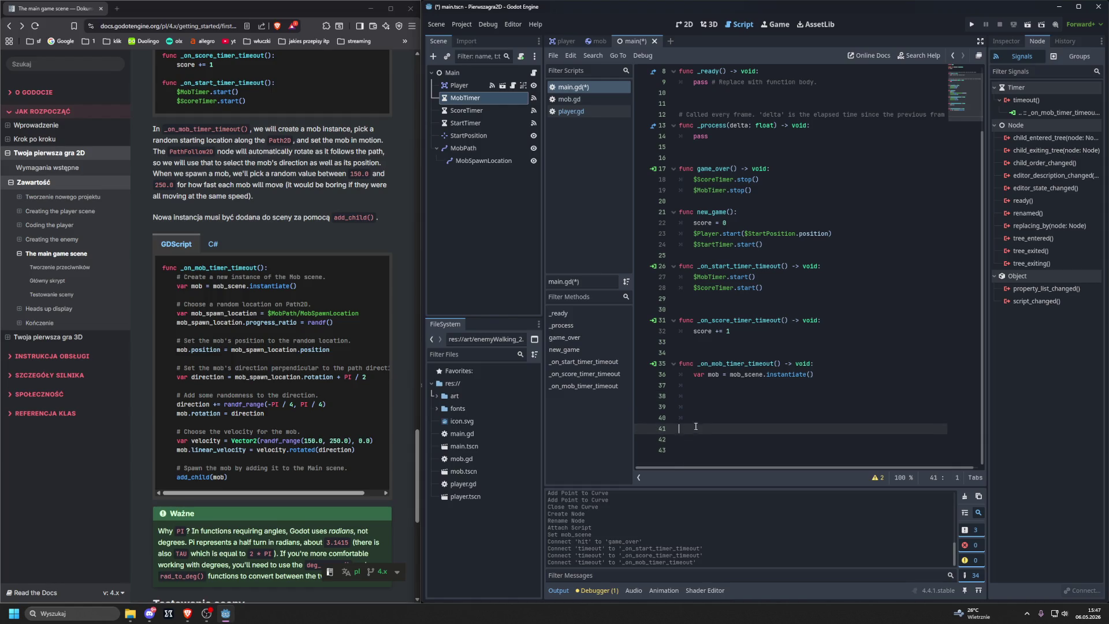
pyautogui.press('BackSpace')
pyautogui.press('BackSpace')
pyautogui.press('BackSpace')
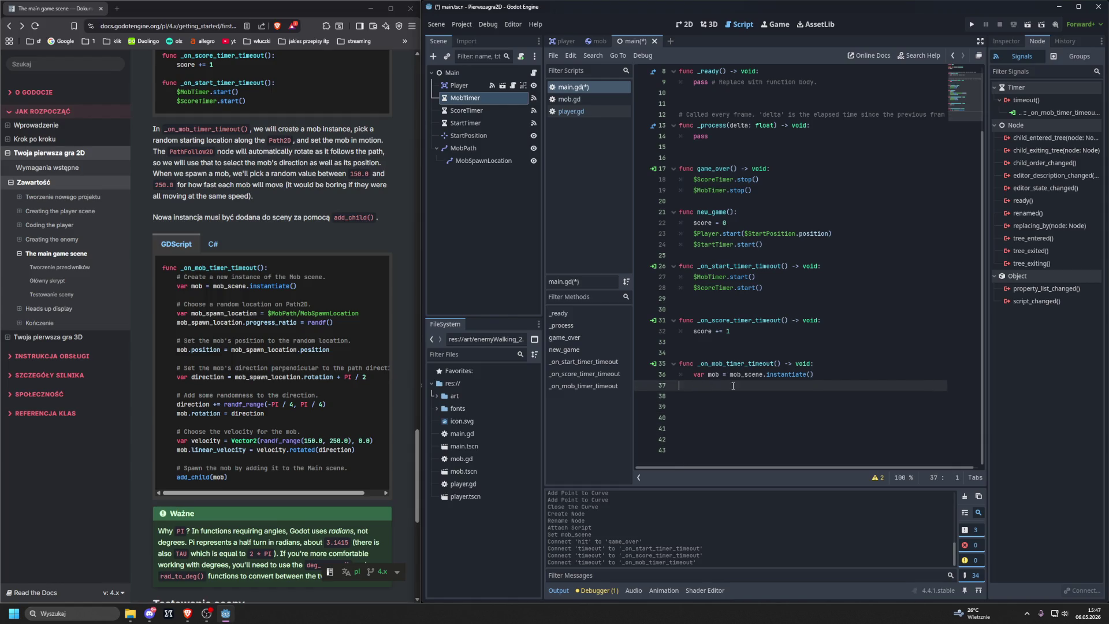
pyautogui.click(838, 374)
pyautogui.press('Return')
pyautogui.press('Return')
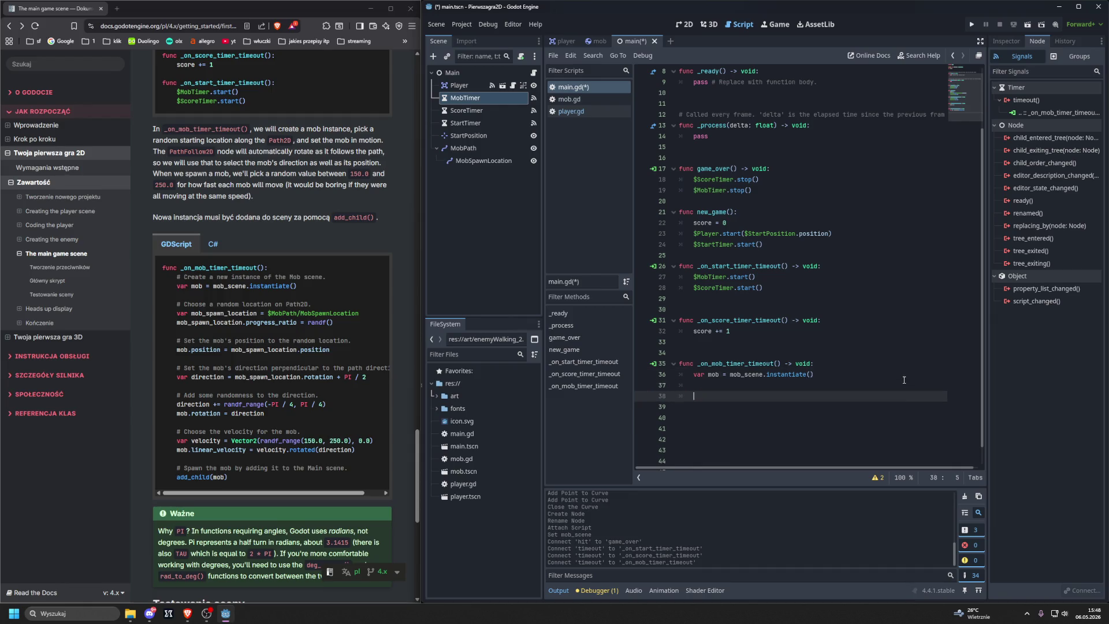
# Step: Type var mob_spawn_location = $MobPath/MobSpawnLocation, completing the node path via autocomplete
pyautogui.write('var mob_')
pyautogui.write('spawn_')
pyautogui.write('location =')
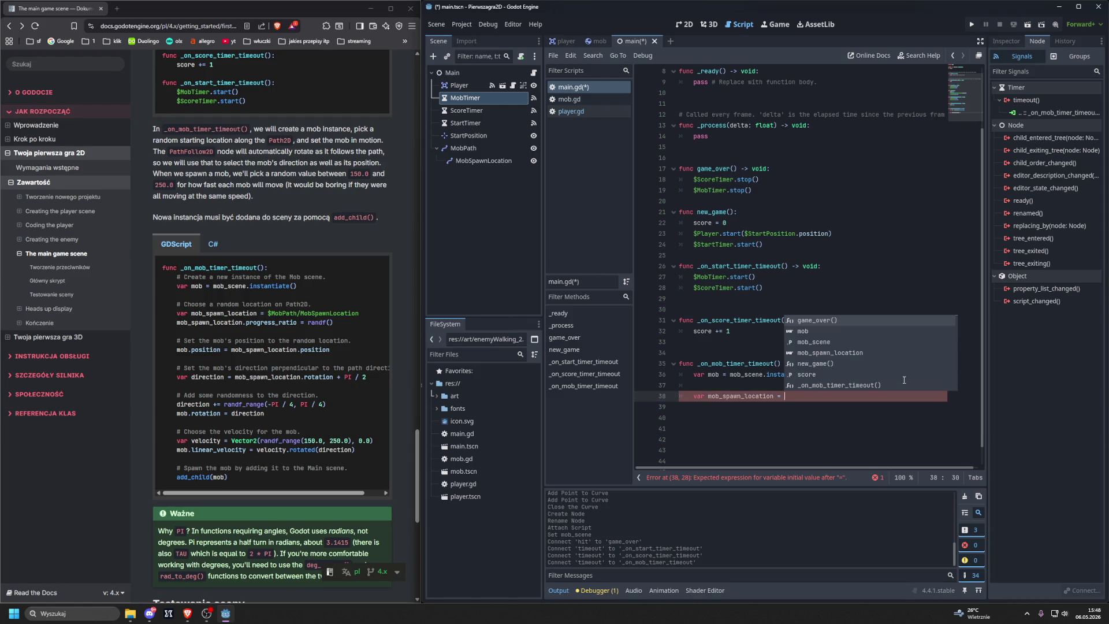
pyautogui.write('$')
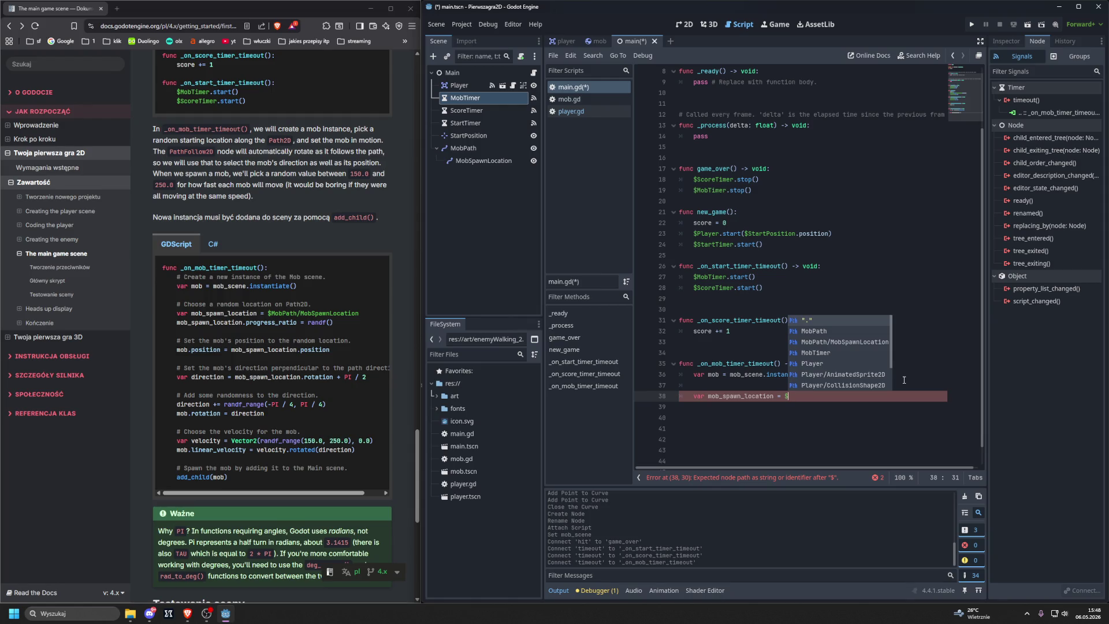
pyautogui.press('Down')
pyautogui.press('Return')
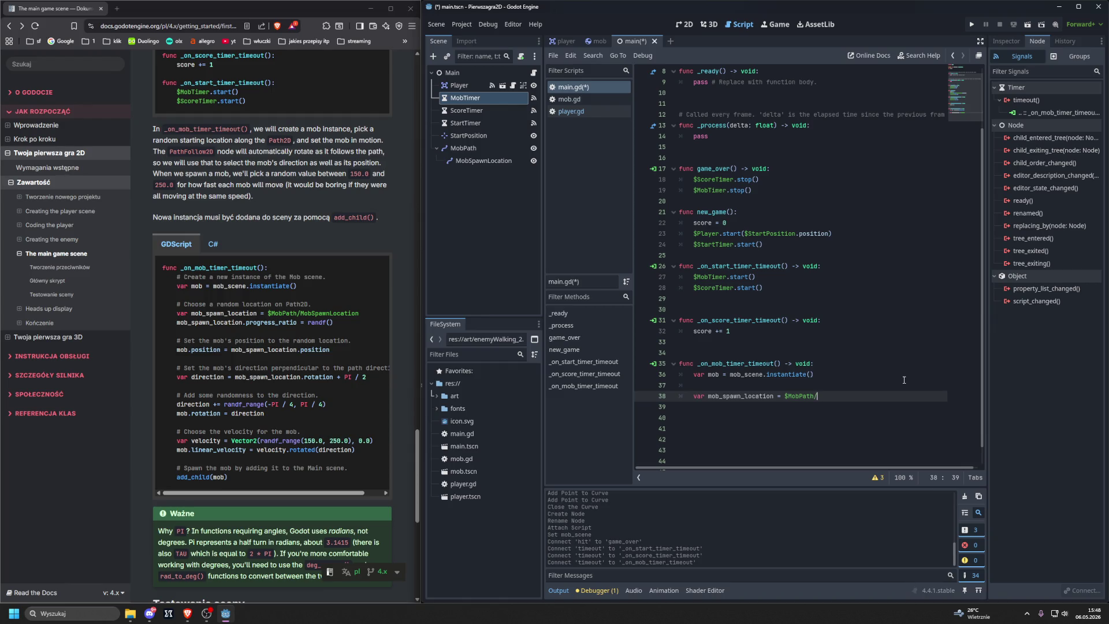
pyautogui.write('M')
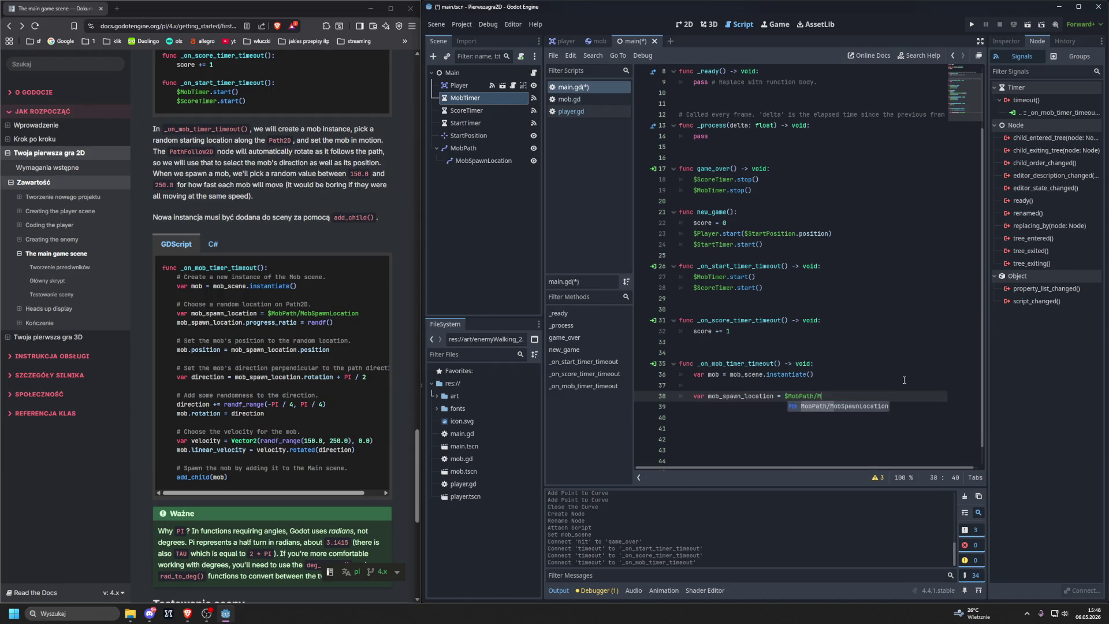
pyautogui.press('Return')
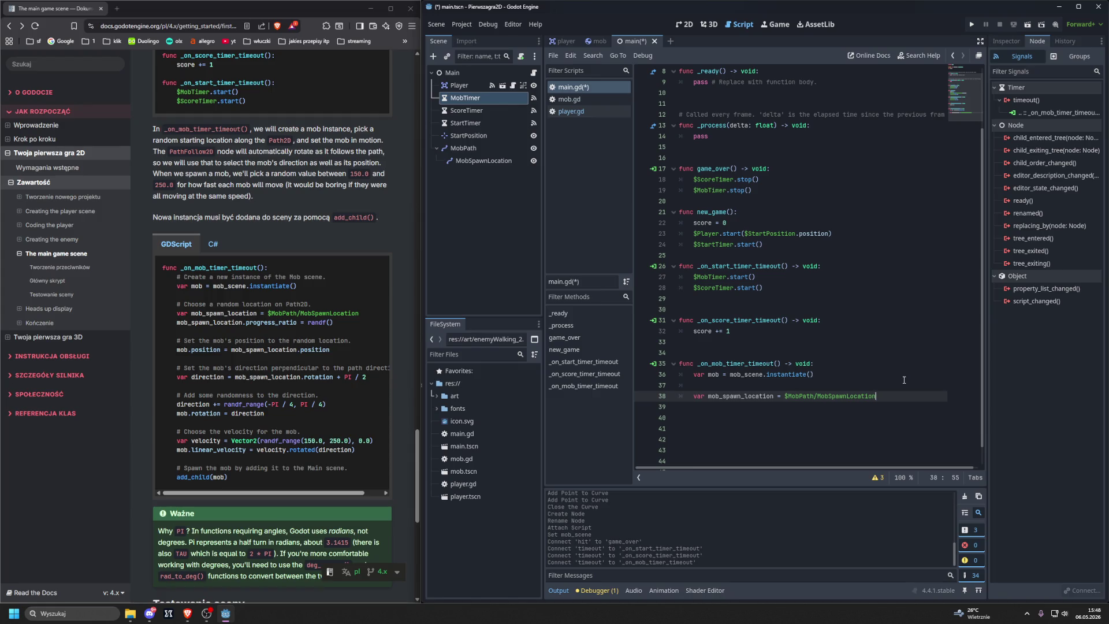
pyautogui.scroll(-3, 213, 394)
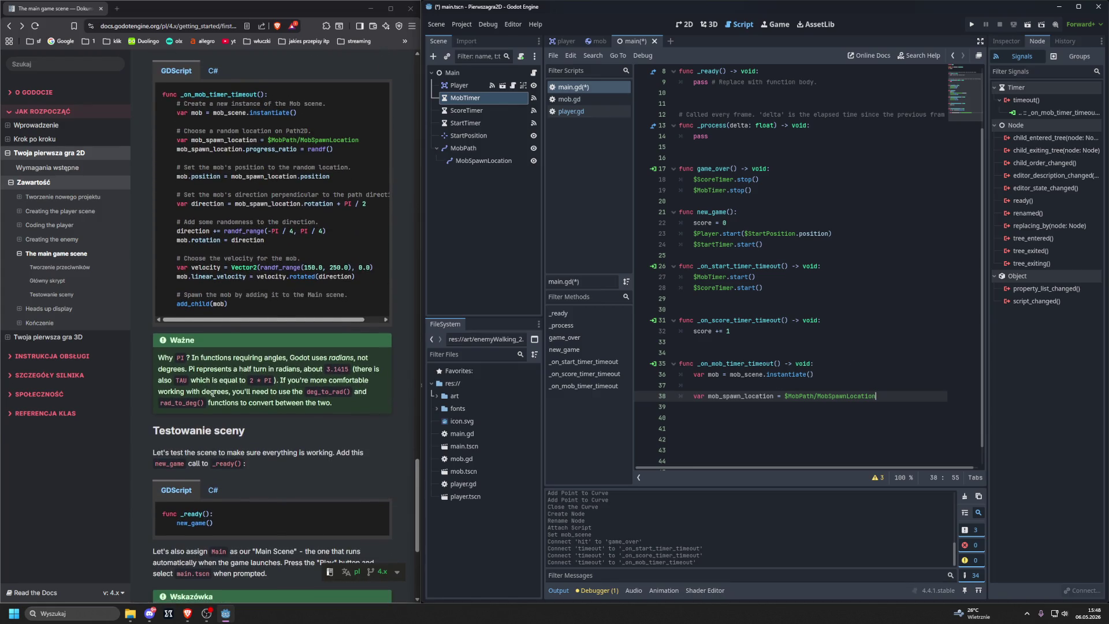
pyautogui.scroll(1, 212, 394)
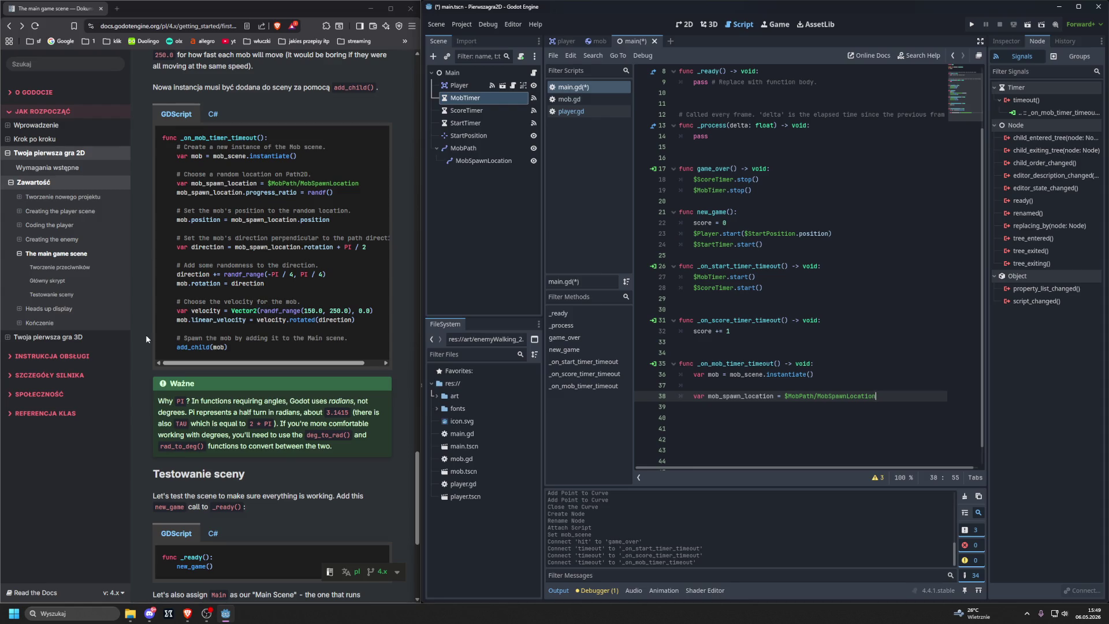
# Step: Add the line mob_spawn_location.progress_ratio = randf() using autocomplete
pyautogui.press('Return')
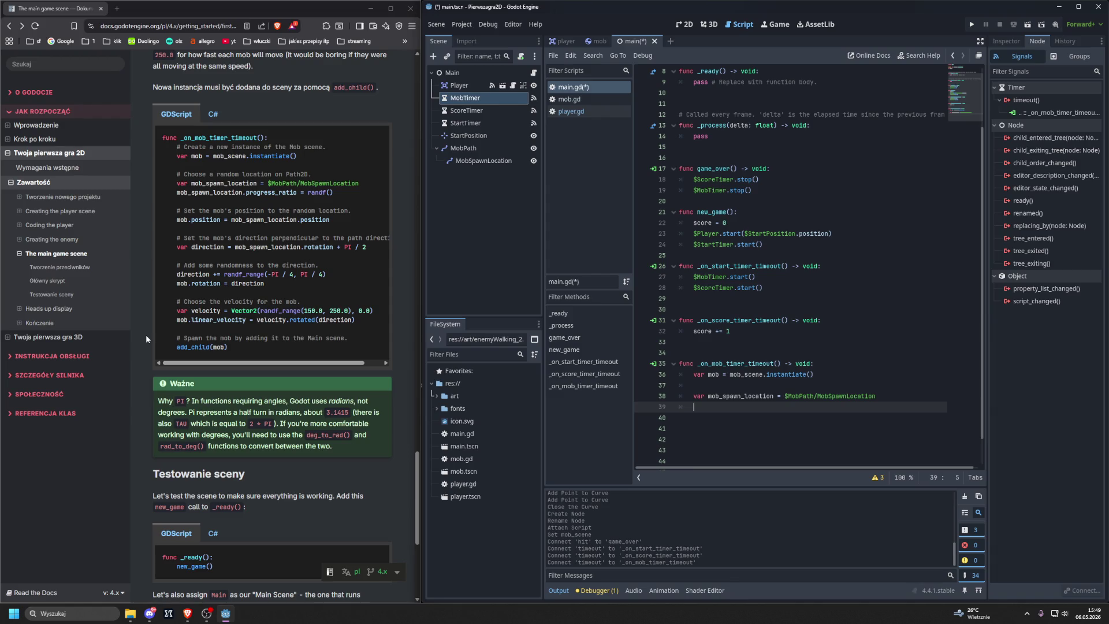
pyautogui.write('mo')
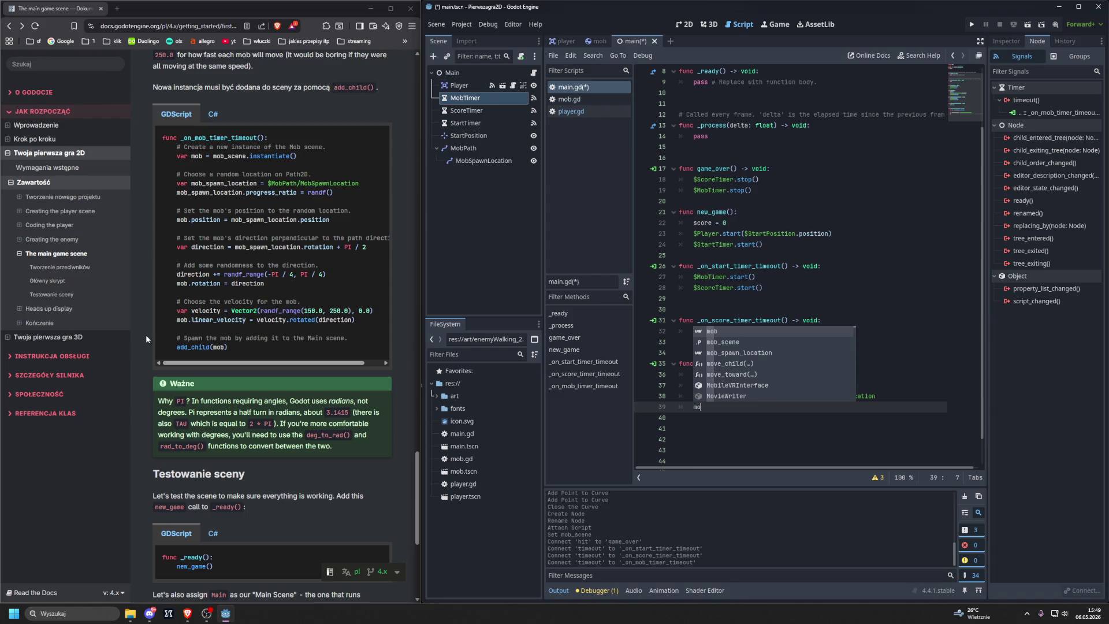
pyautogui.press('Down')
pyautogui.press('Down')
pyautogui.press('Return')
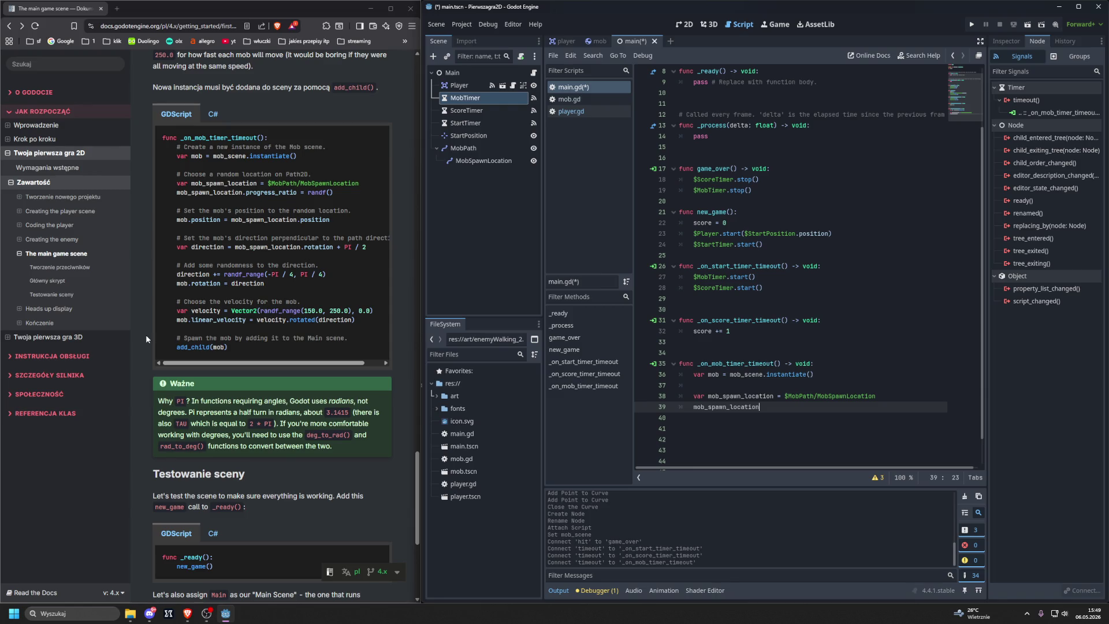
pyautogui.write('.pro')
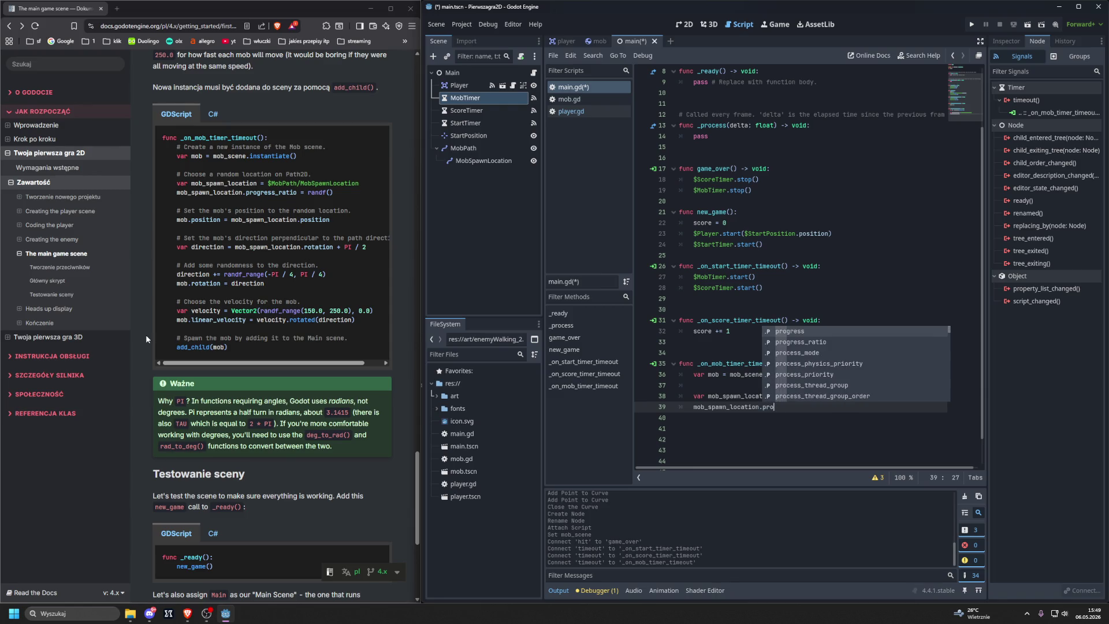
pyautogui.press('Down')
pyautogui.press('Return')
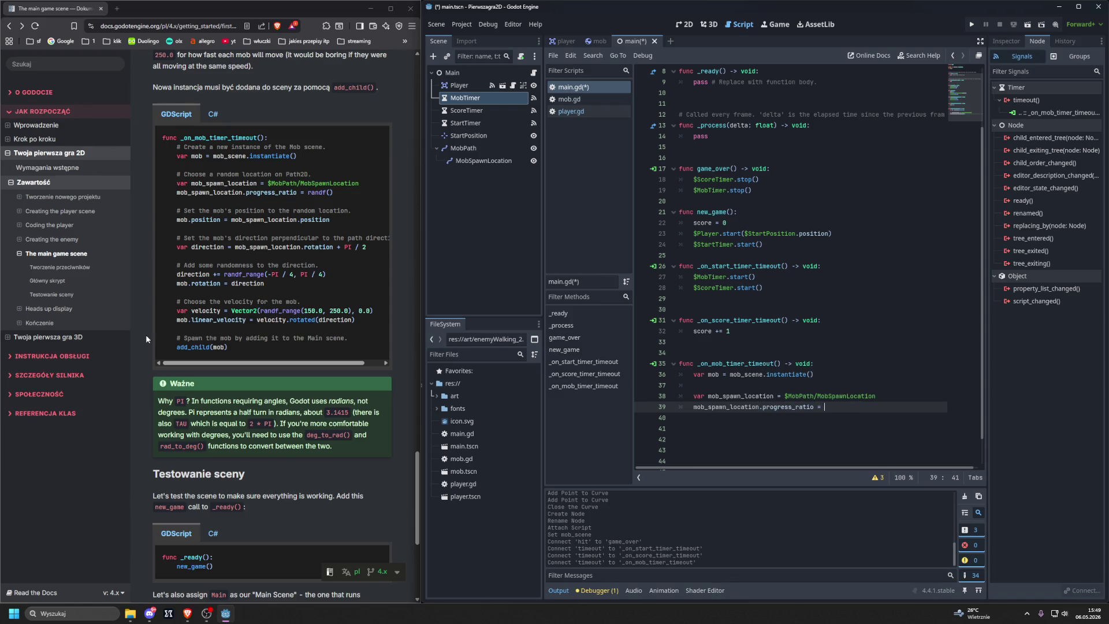
pyautogui.write('ran')
pyautogui.press('Return')
pyautogui.keyDown('ctrl'); pyautogui.click(820, 407); pyautogui.keyUp('ctrl')
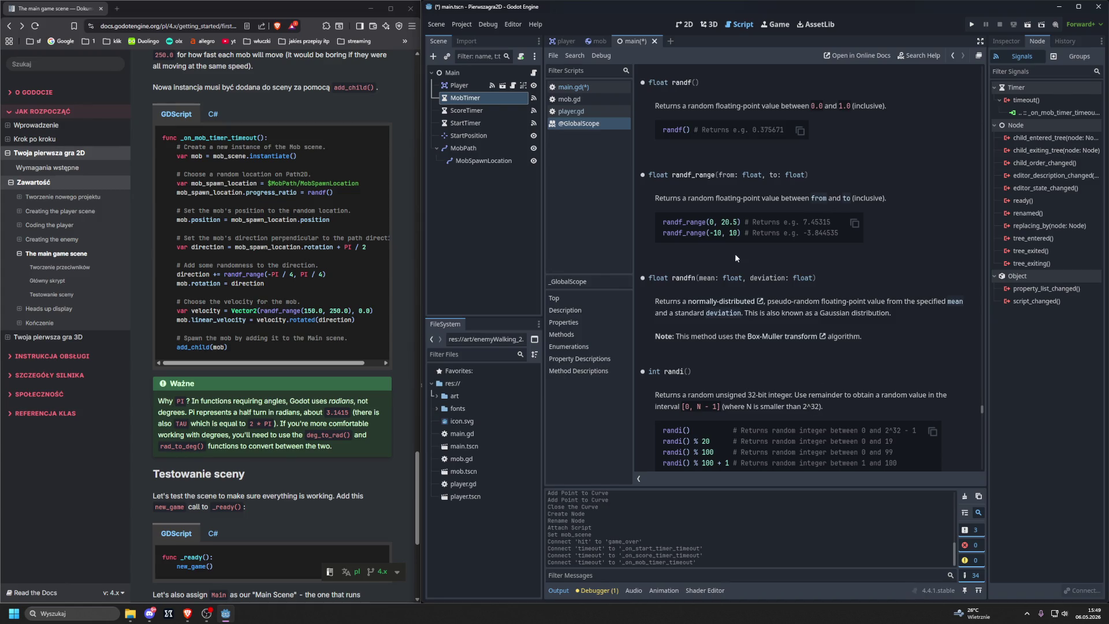
pyautogui.rightClick(607, 123)
pyautogui.click(615, 133)
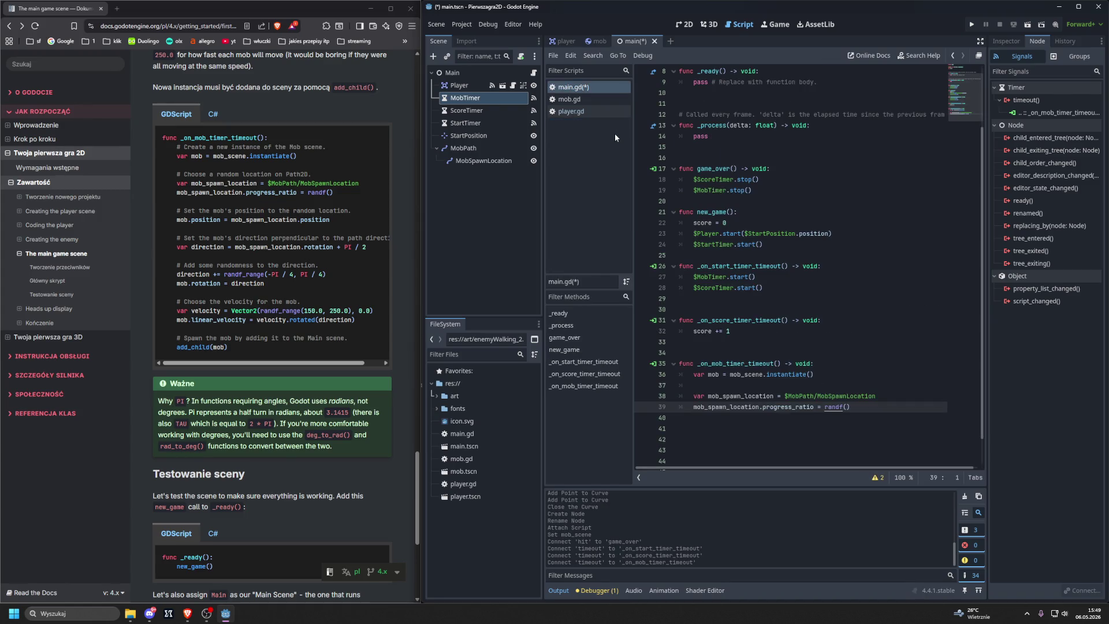
pyautogui.scroll(-1, 835, 352)
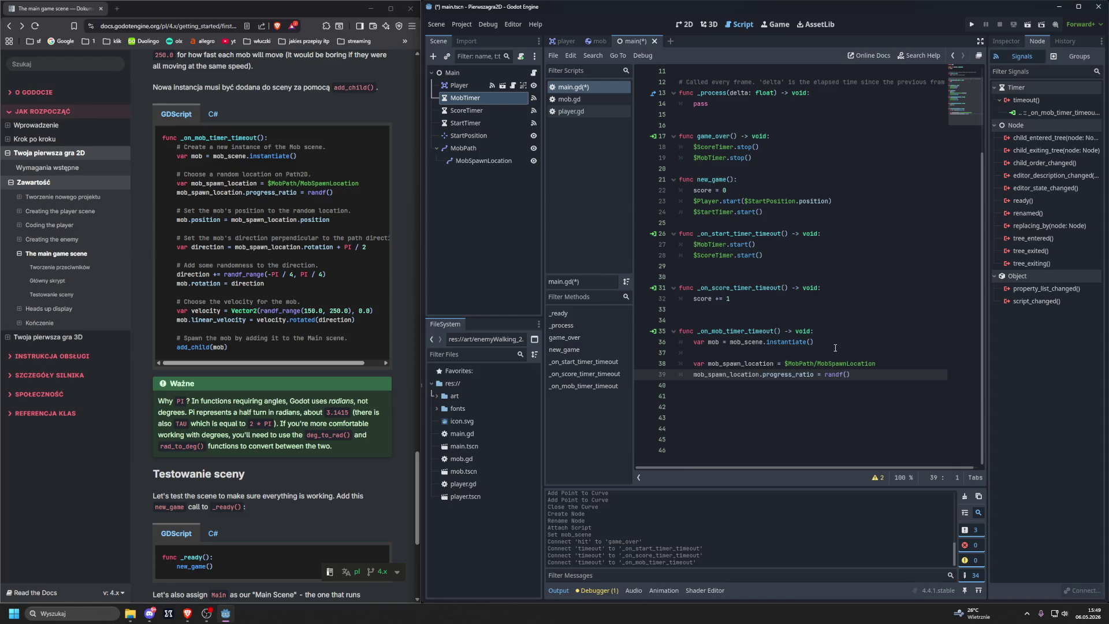
# Step: On indented line 41, write mob.position = mob_spawn_location.position
pyautogui.click(882, 386)
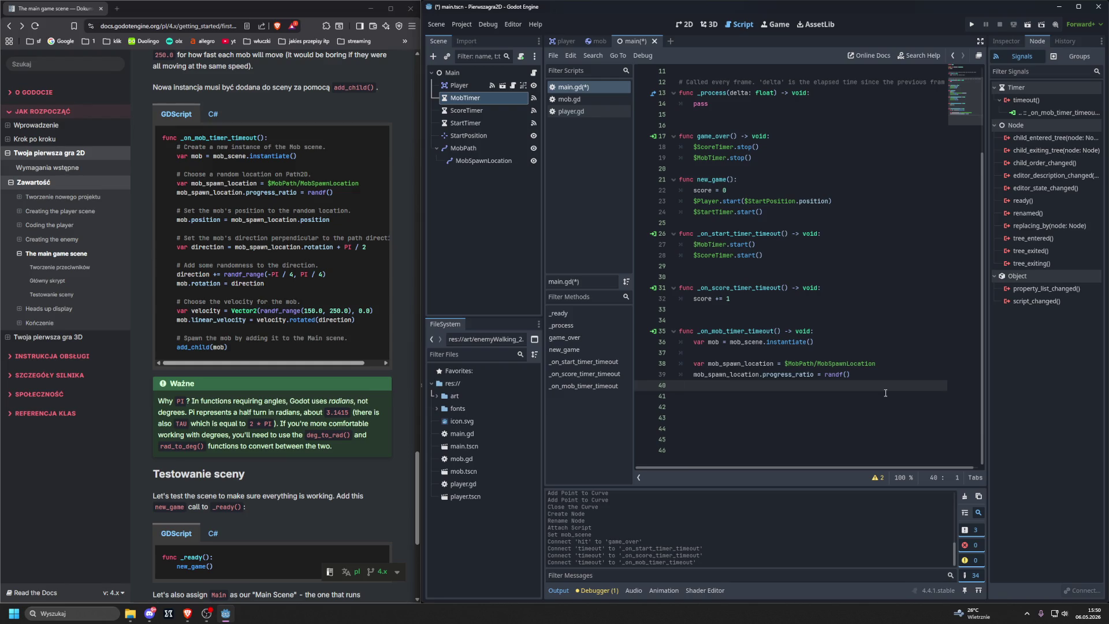
pyautogui.press('Tab')
pyautogui.press('Return')
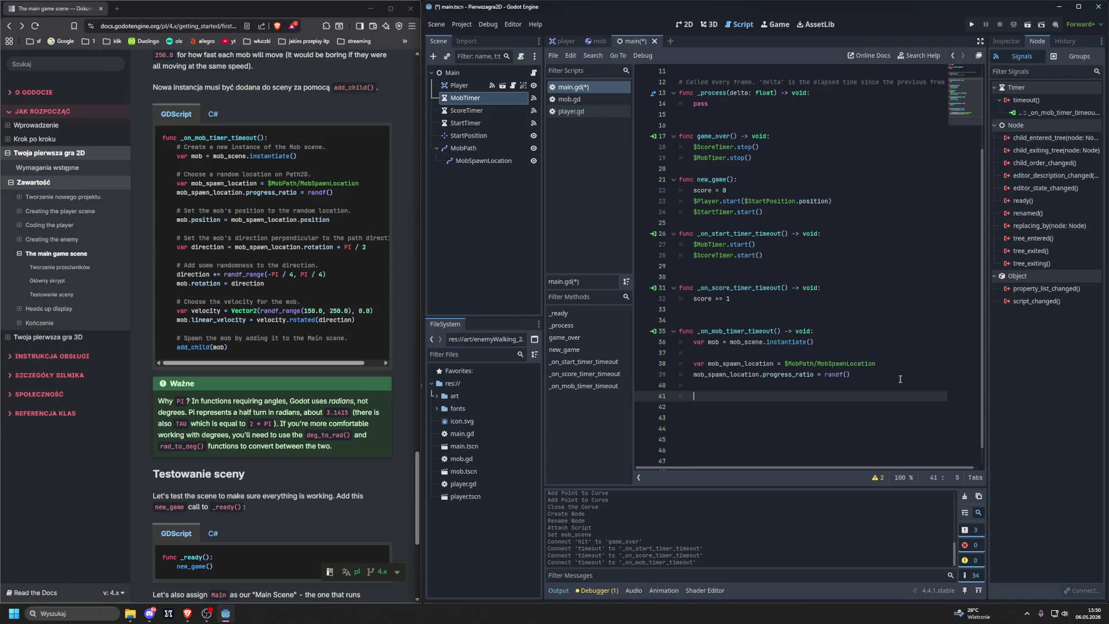
pyautogui.write('mob.')
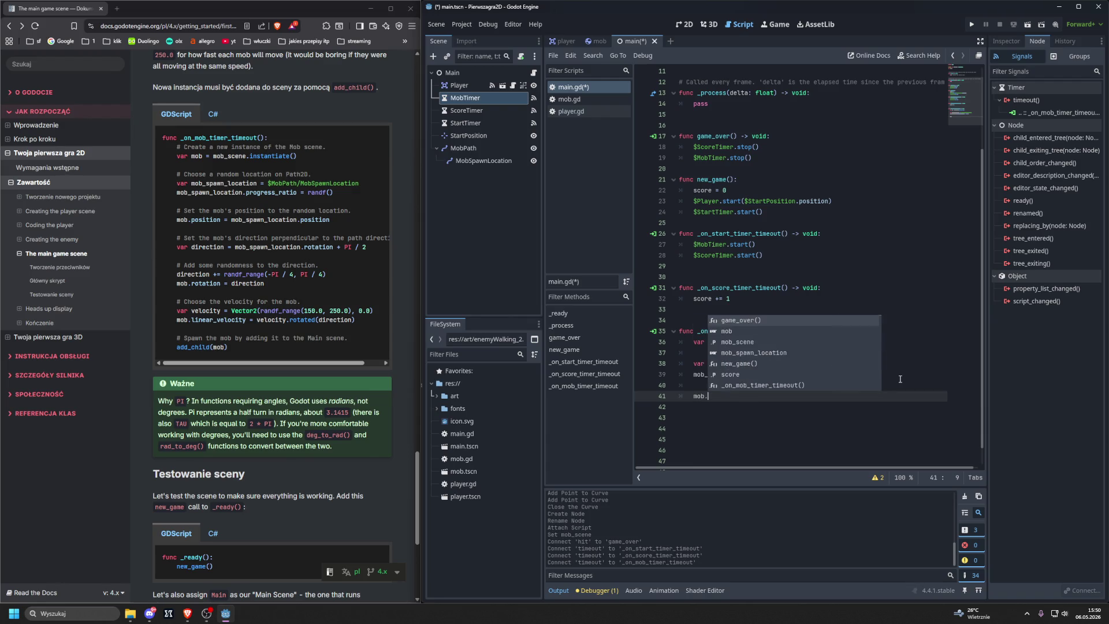
pyautogui.write('posi')
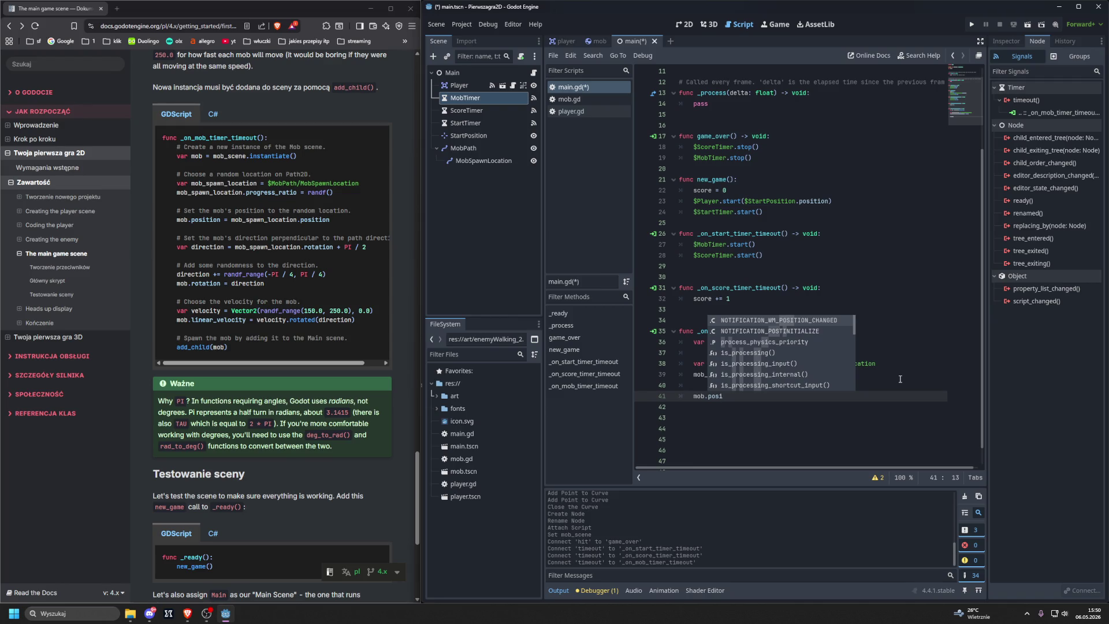
pyautogui.write('tion')
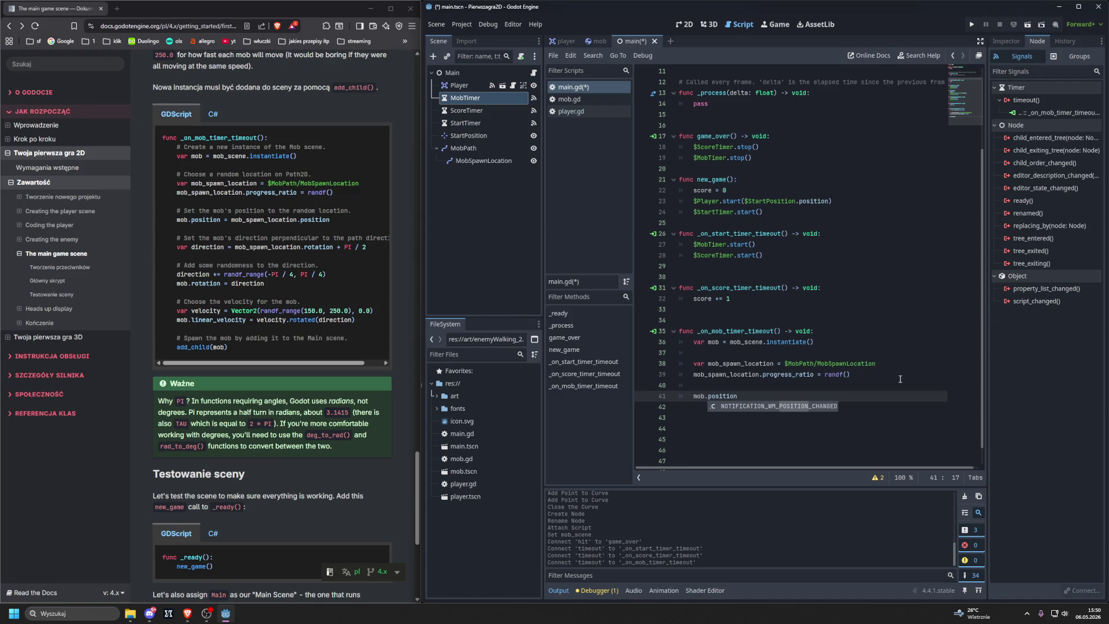
pyautogui.write('= mob')
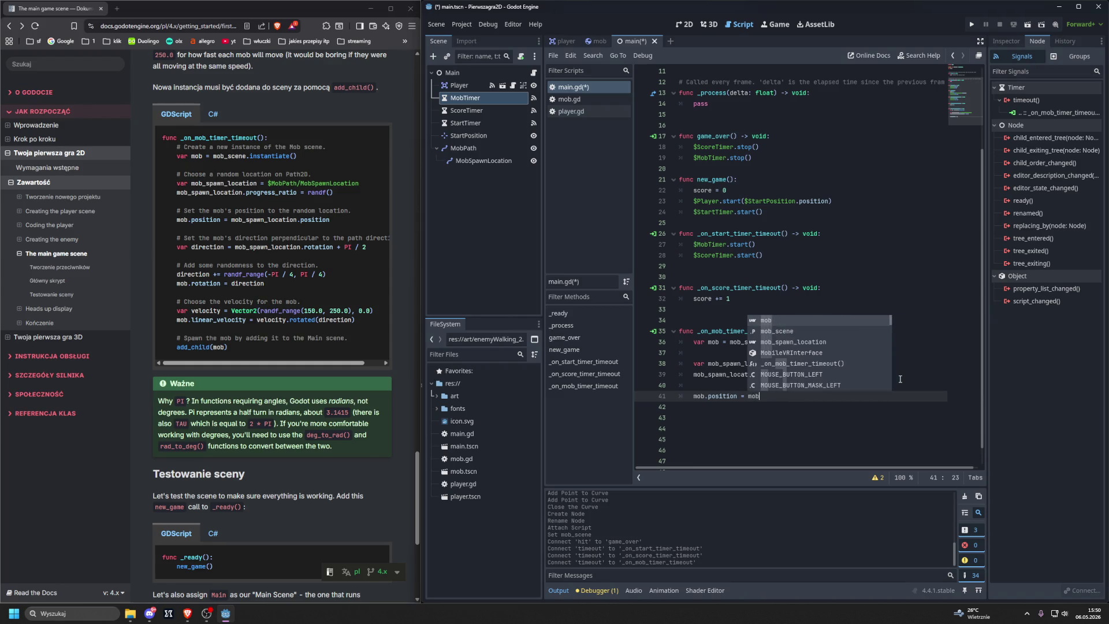
pyautogui.press('Escape')
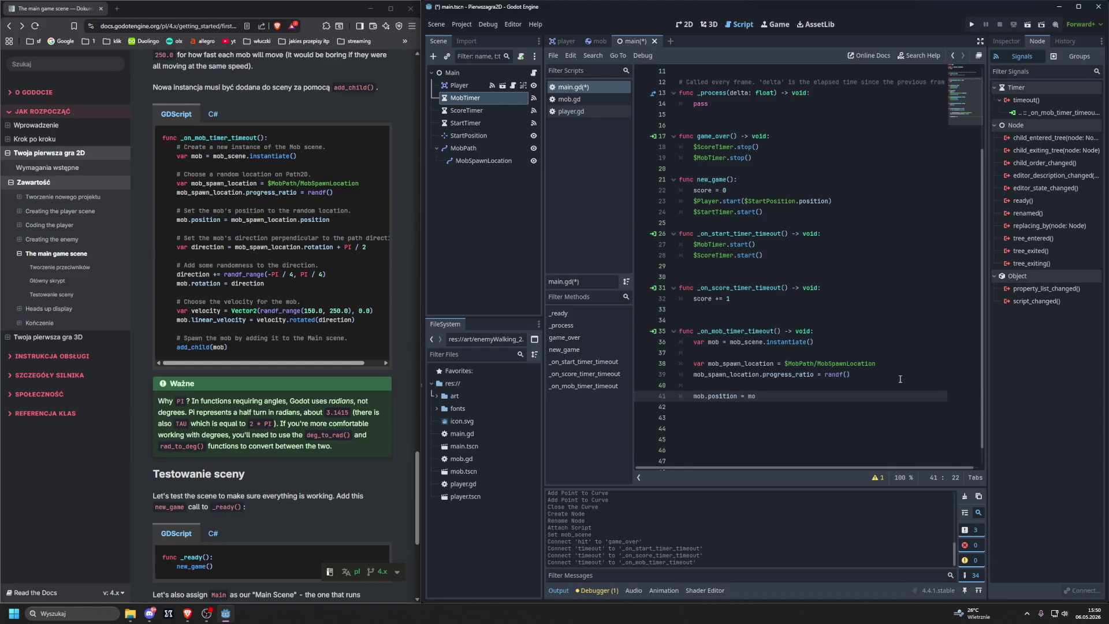
pyautogui.write('b_sp')
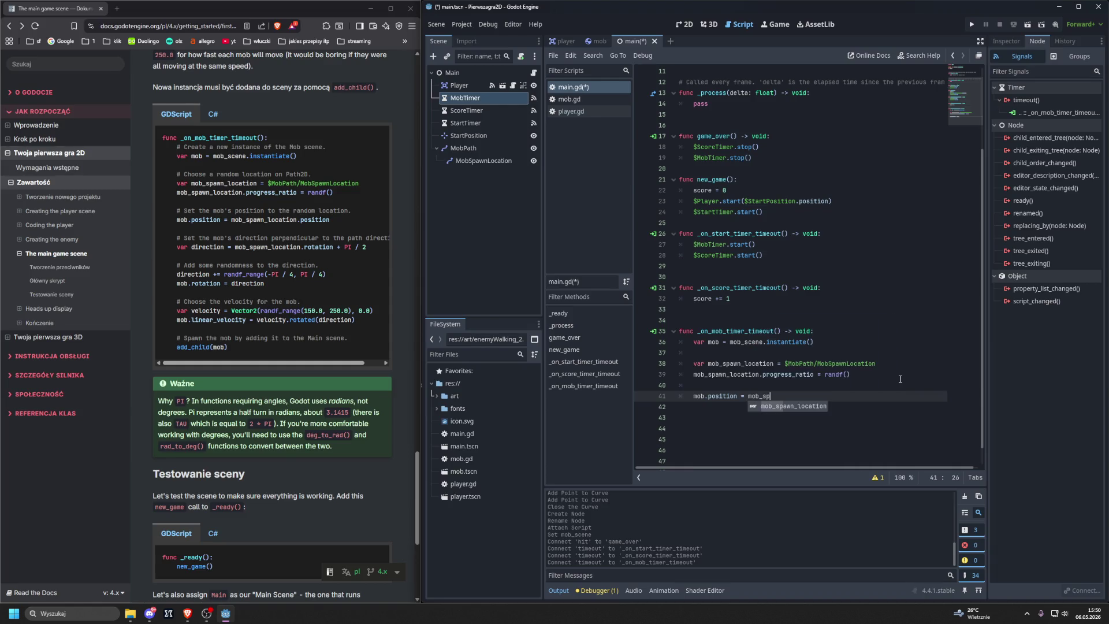
pyautogui.press('Return')
pyautogui.write('.po')
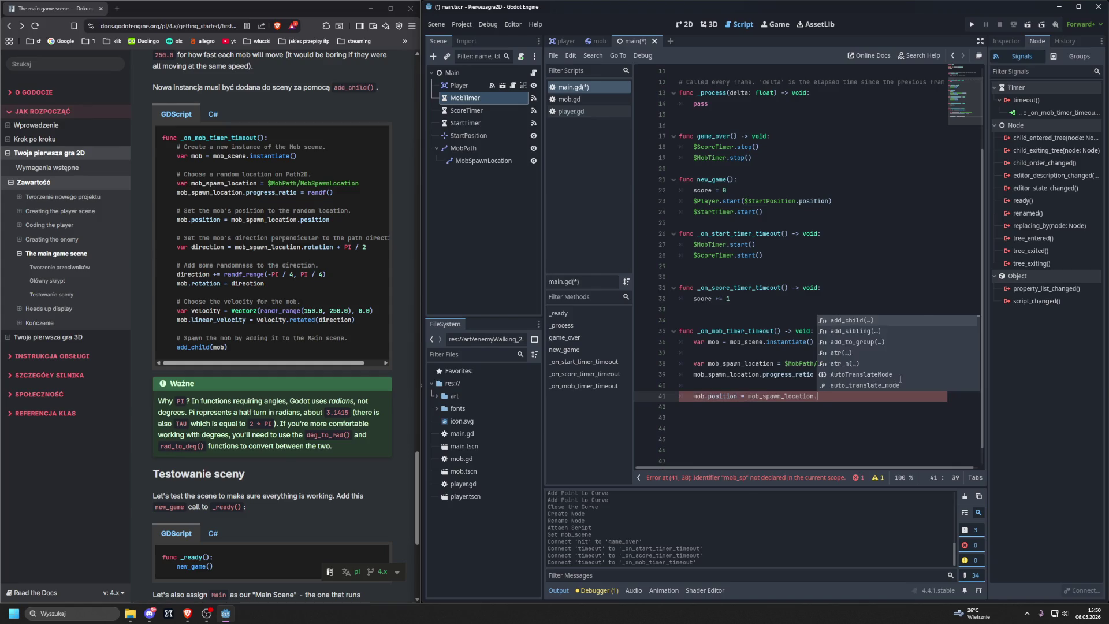
pyautogui.write('sition')
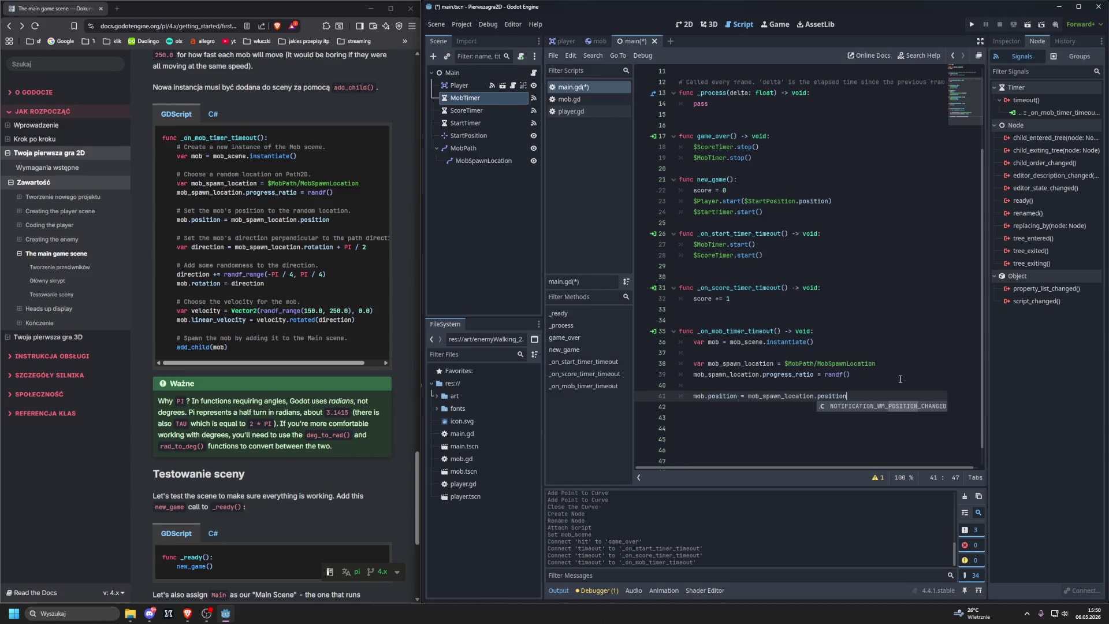
pyautogui.click(854, 439)
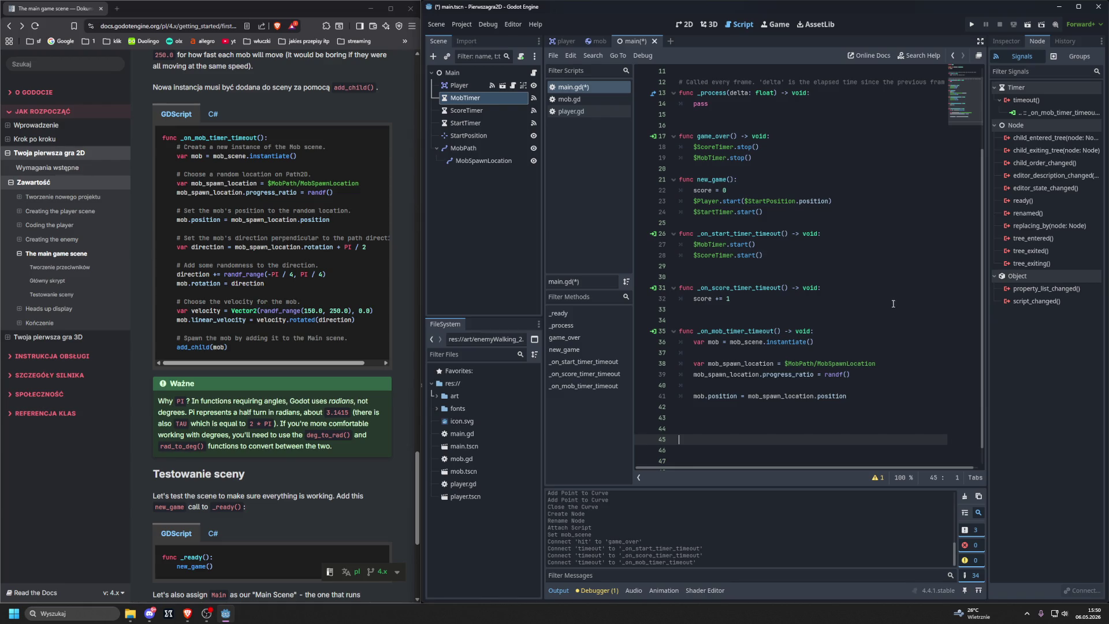
pyautogui.scroll(-1, 834, 352)
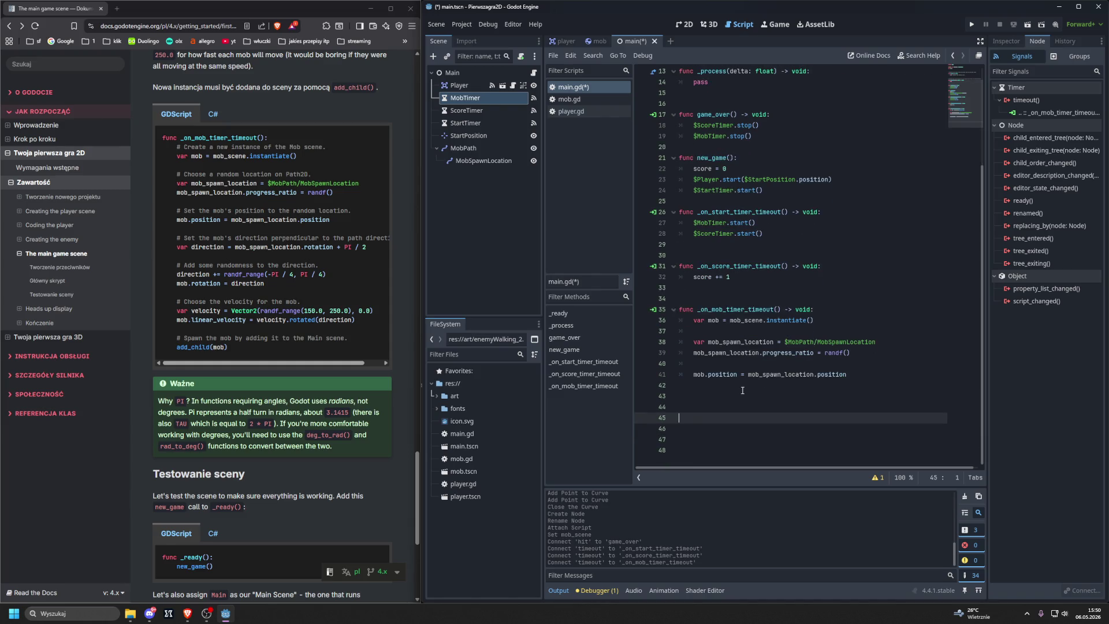
# Step: Add var direction = mob_spawn_location.rotation + PI / 2 below the position line
pyautogui.click(878, 376)
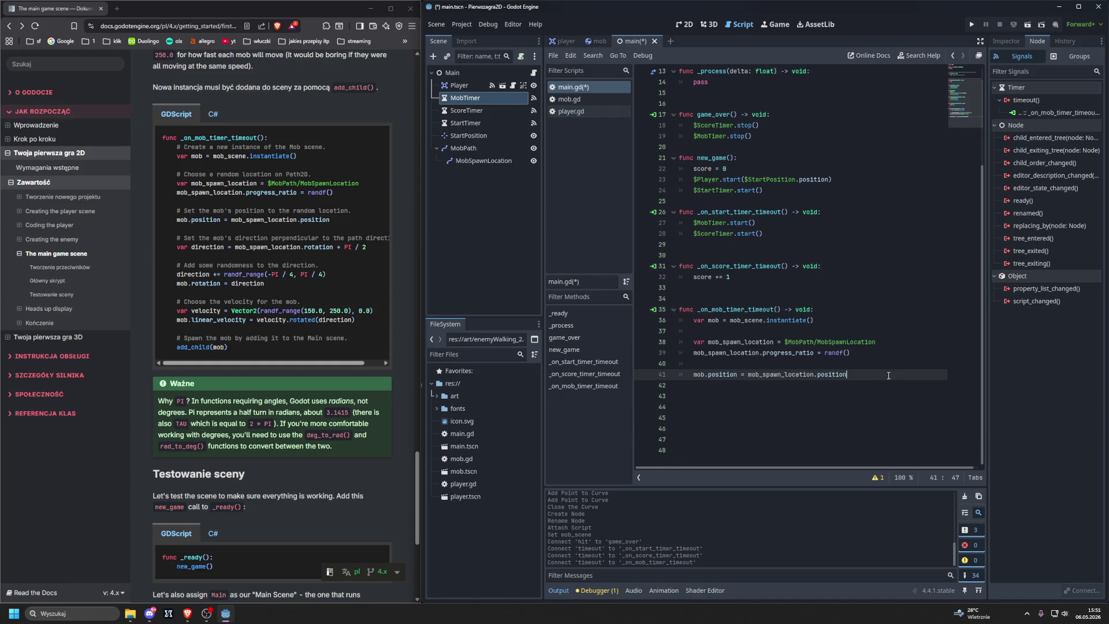
pyautogui.press('Return')
pyautogui.press('Return')
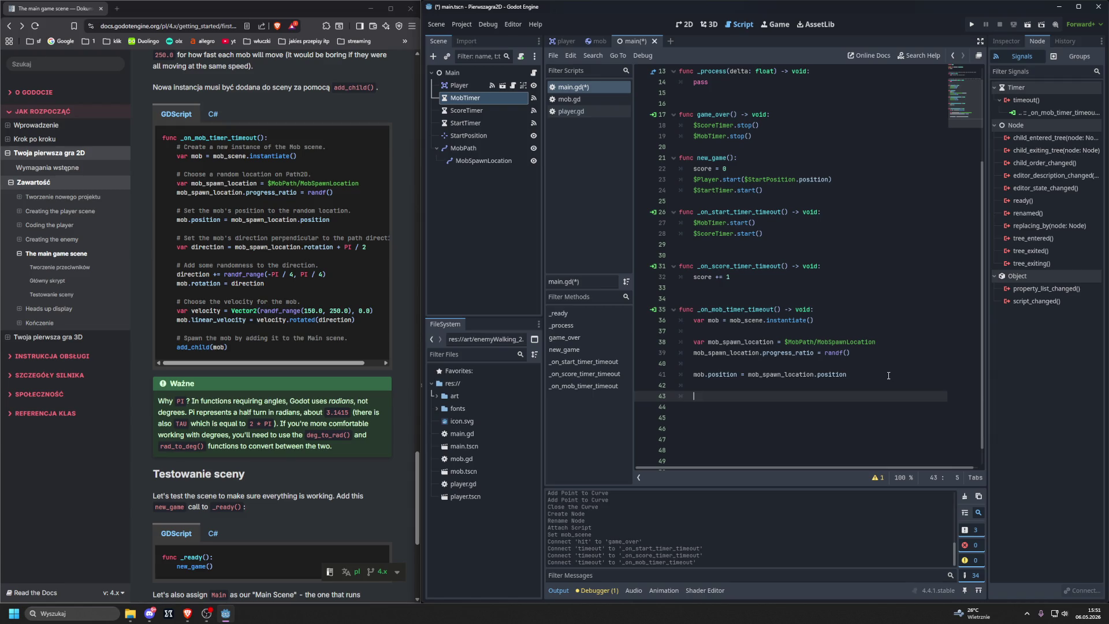
pyautogui.write('var ')
pyautogui.write('direction = ')
pyautogui.write('mob')
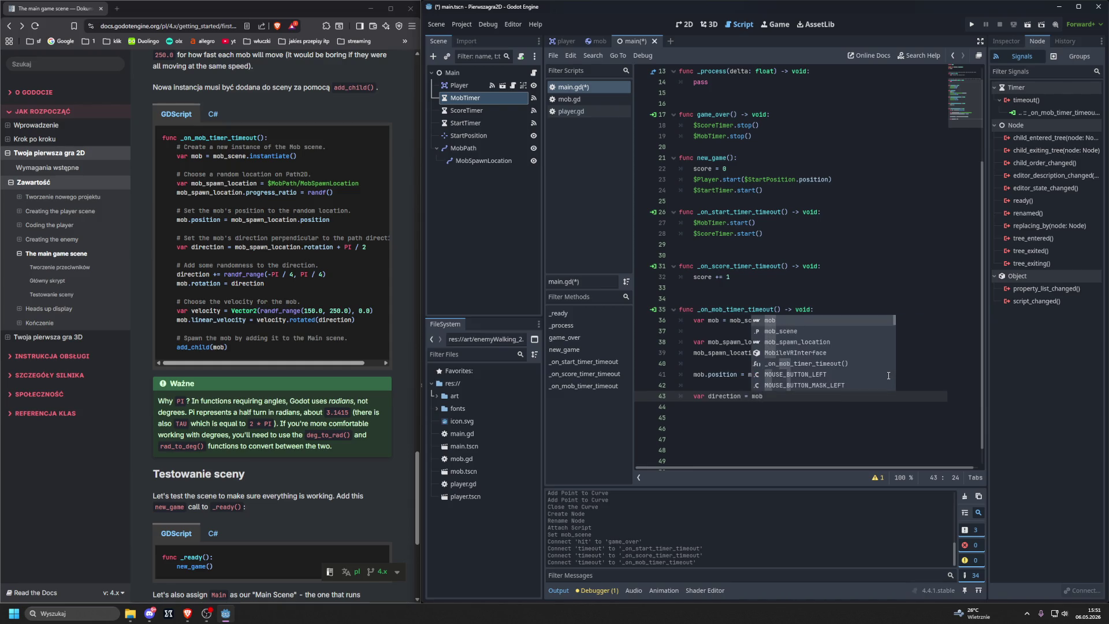
pyautogui.press('Down')
pyautogui.press('Return')
pyautogui.press('BackSpace')
pyautogui.press('BackSpace')
pyautogui.press('BackSpace')
pyautogui.write('sp')
pyautogui.press('Return')
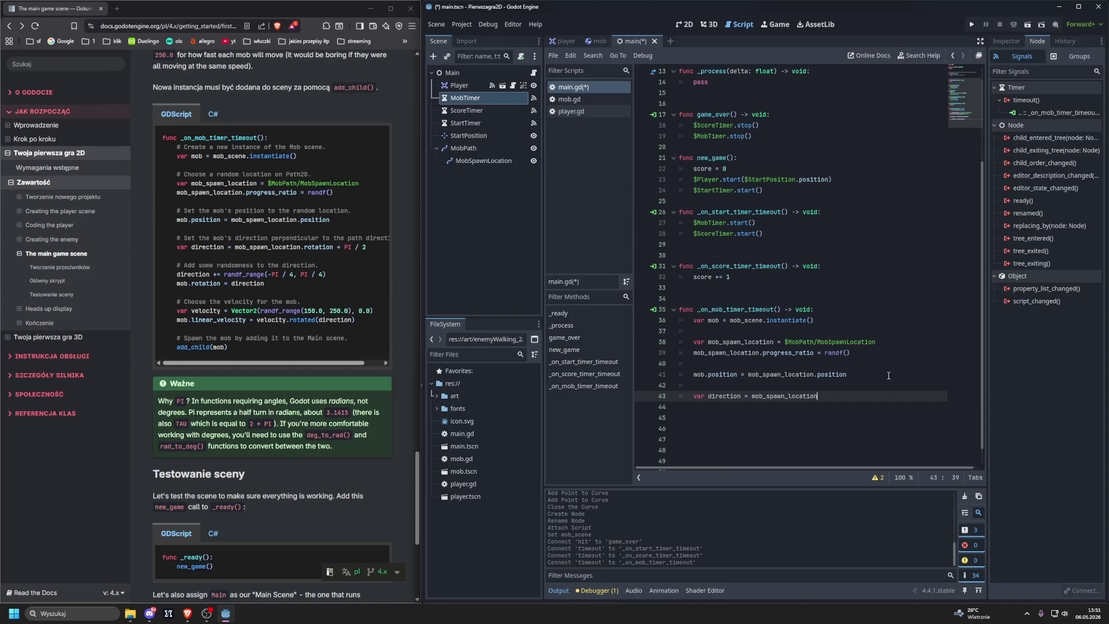
pyautogui.write('.rotati')
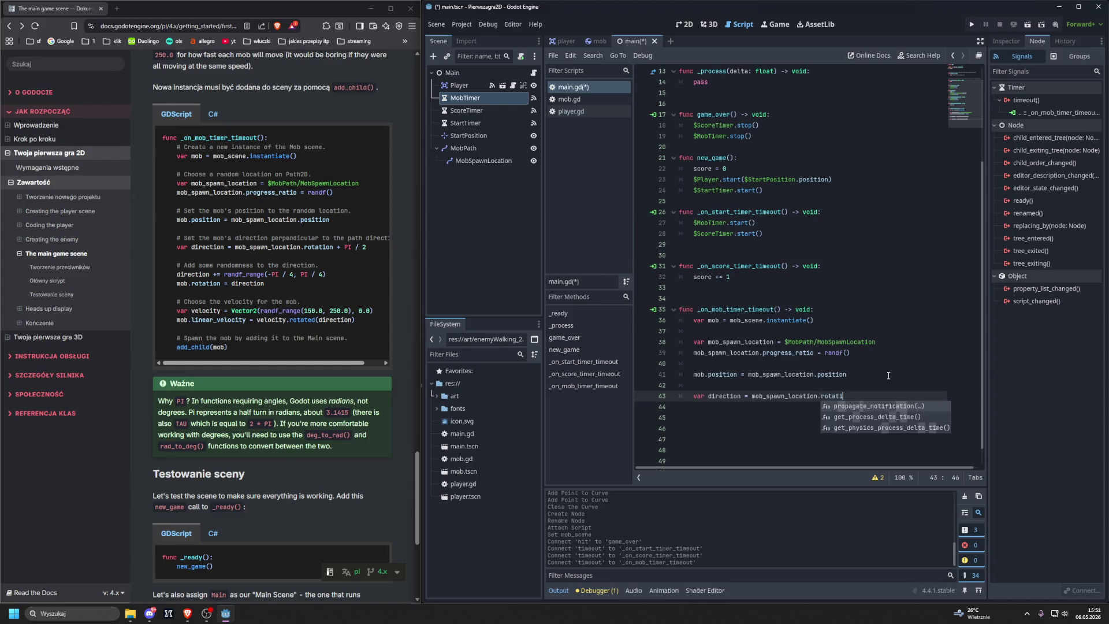
pyautogui.write('on')
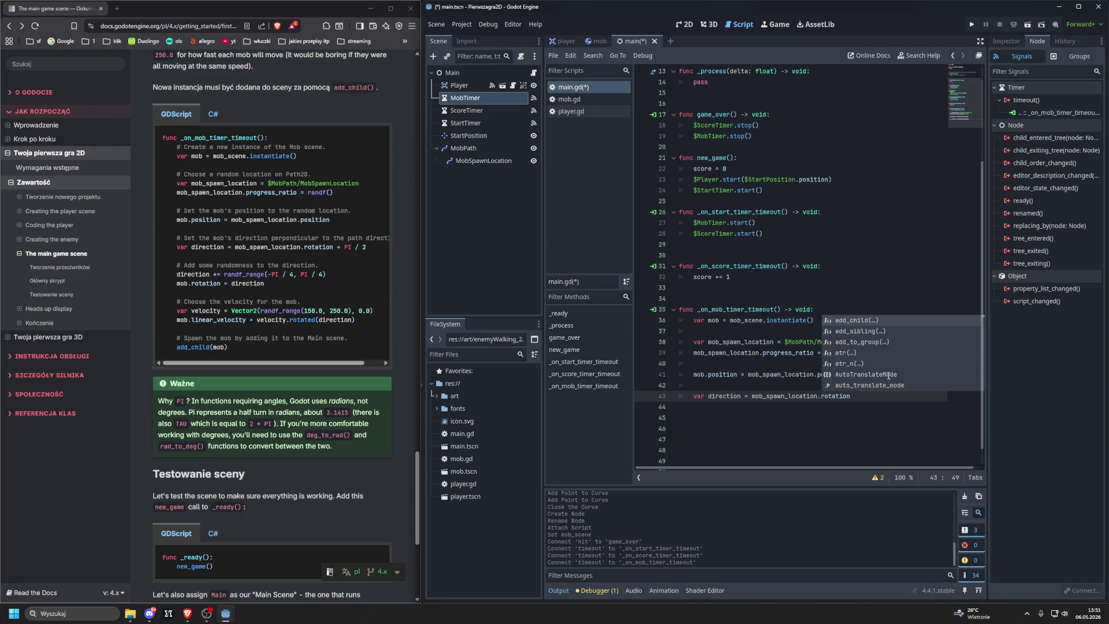
pyautogui.write('+ PI / 2')
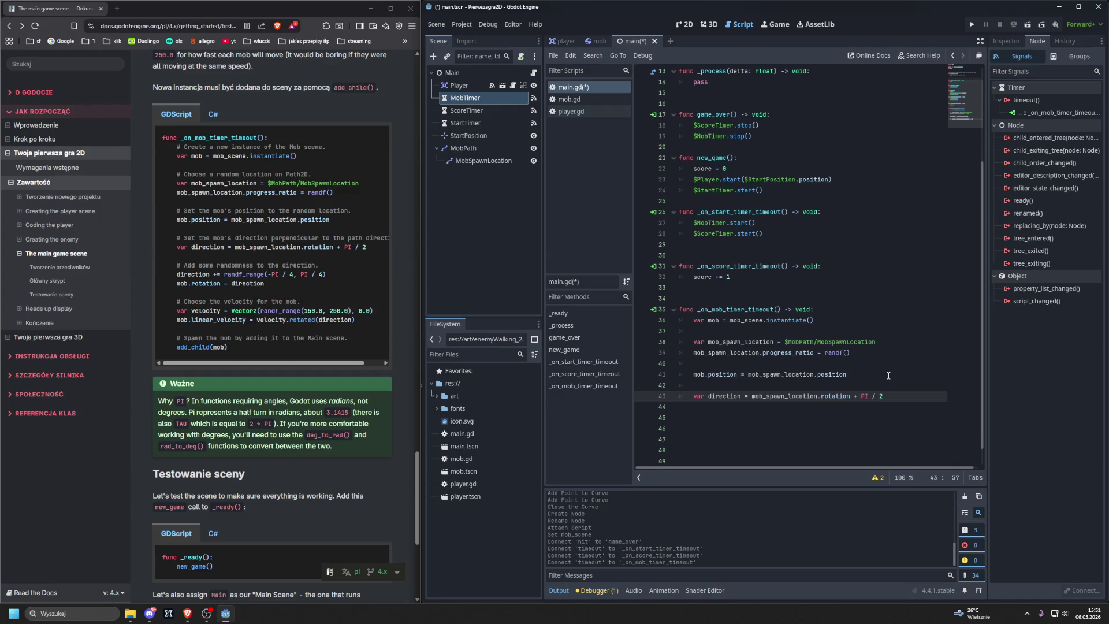
pyautogui.moveTo(320, 365); pyautogui.dragTo(337, 365)
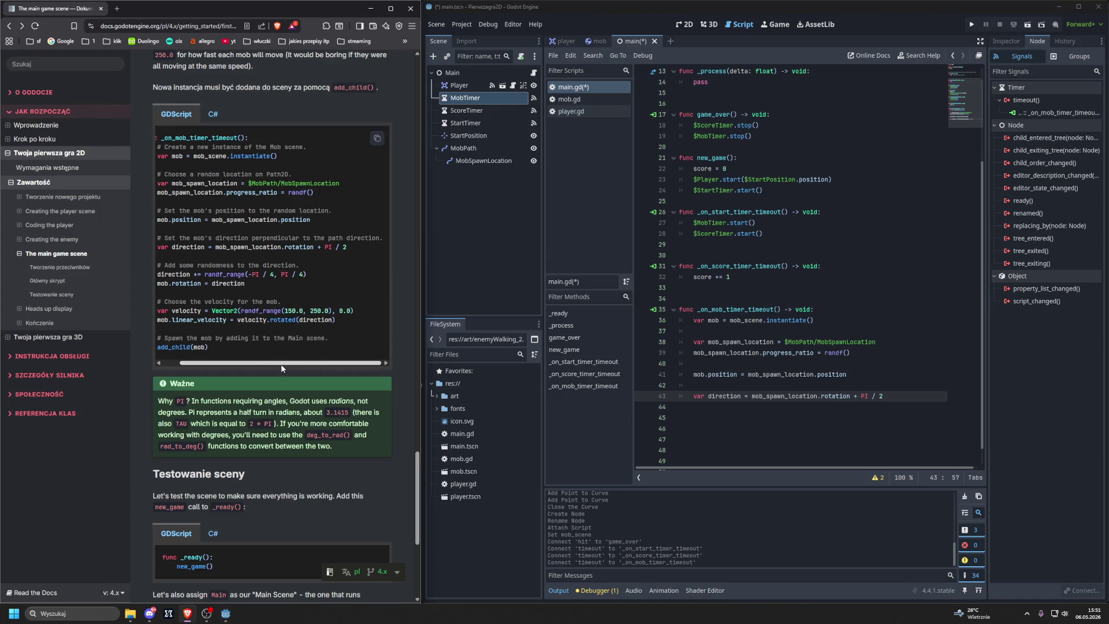
pyautogui.moveTo(207, 365); pyautogui.dragTo(188, 365)
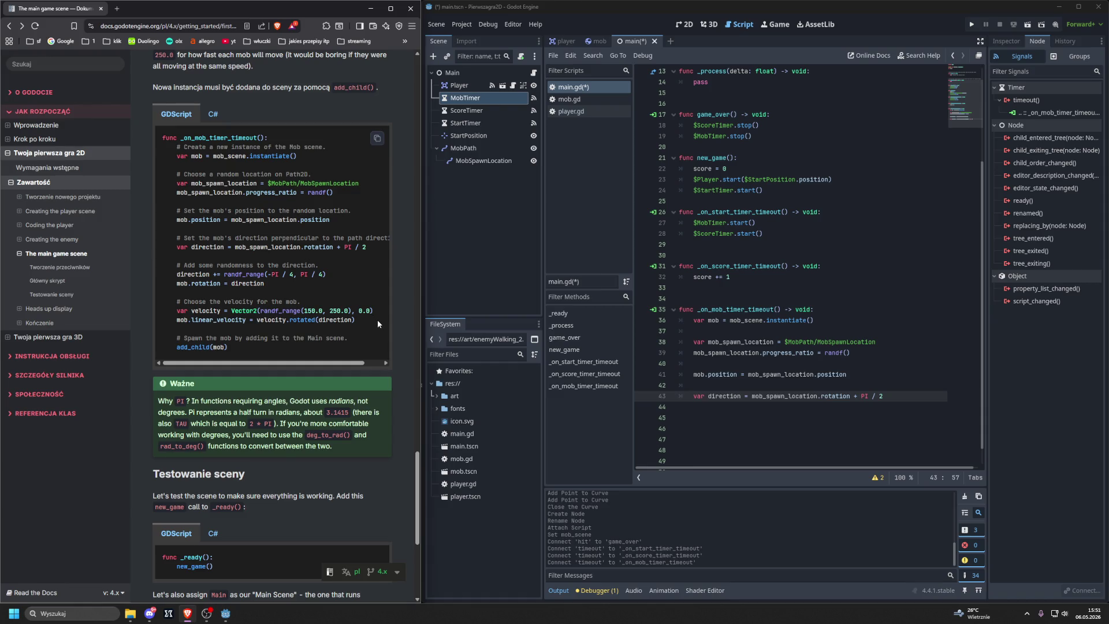
pyautogui.click(941, 399)
# Step: Add direction += randf_range(-PI / 4, PI / 4) on line 45
pyautogui.press('Return')
pyautogui.press('Return')
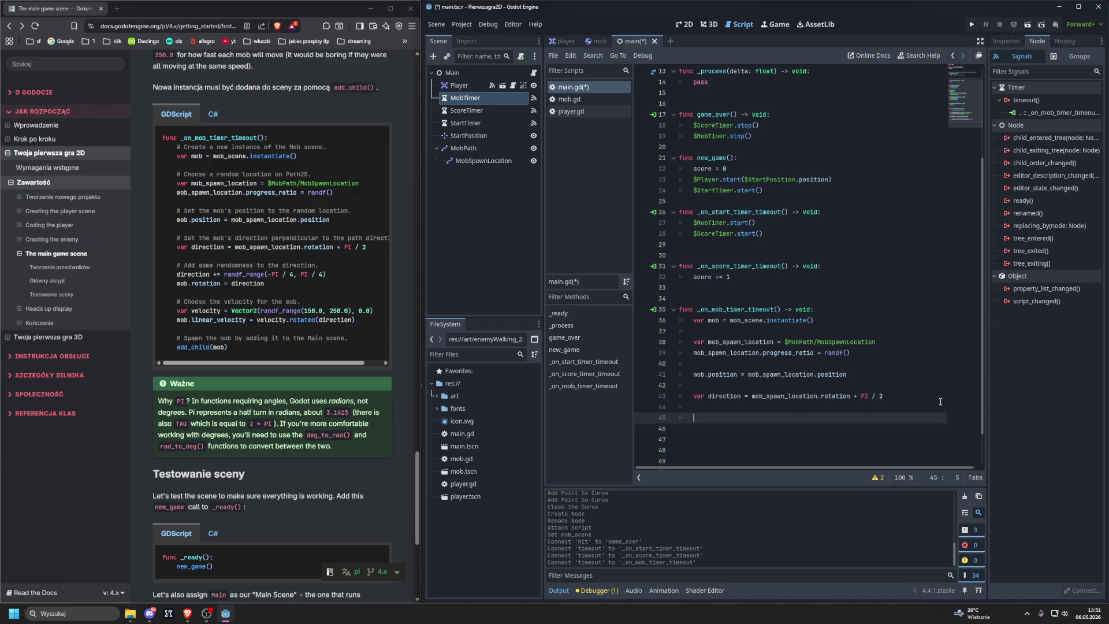
pyautogui.write('direction += ')
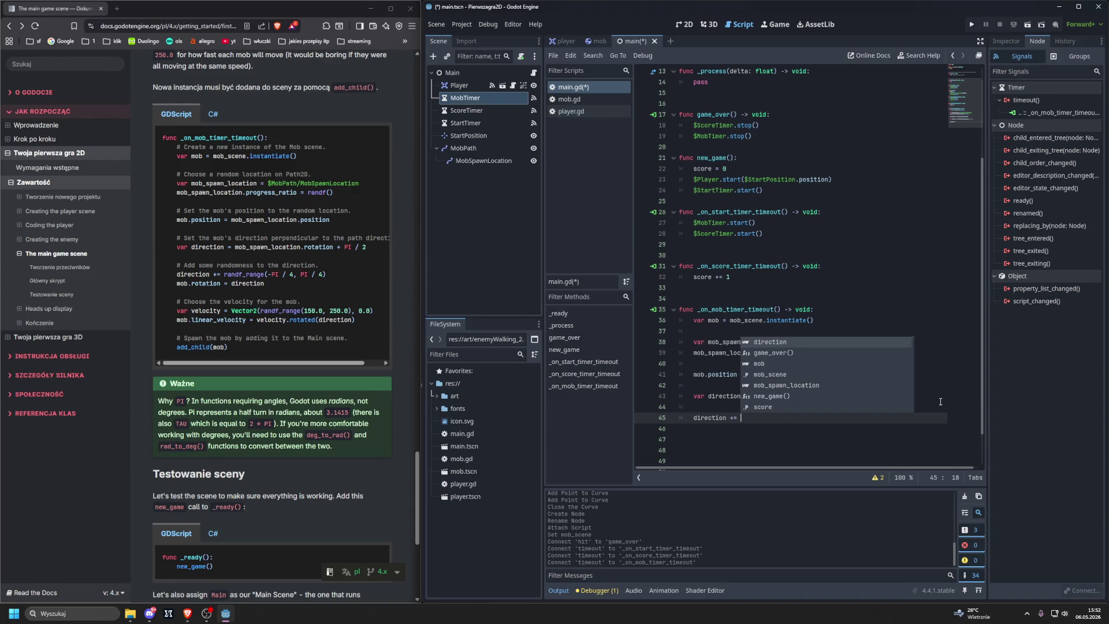
pyautogui.write('ran')
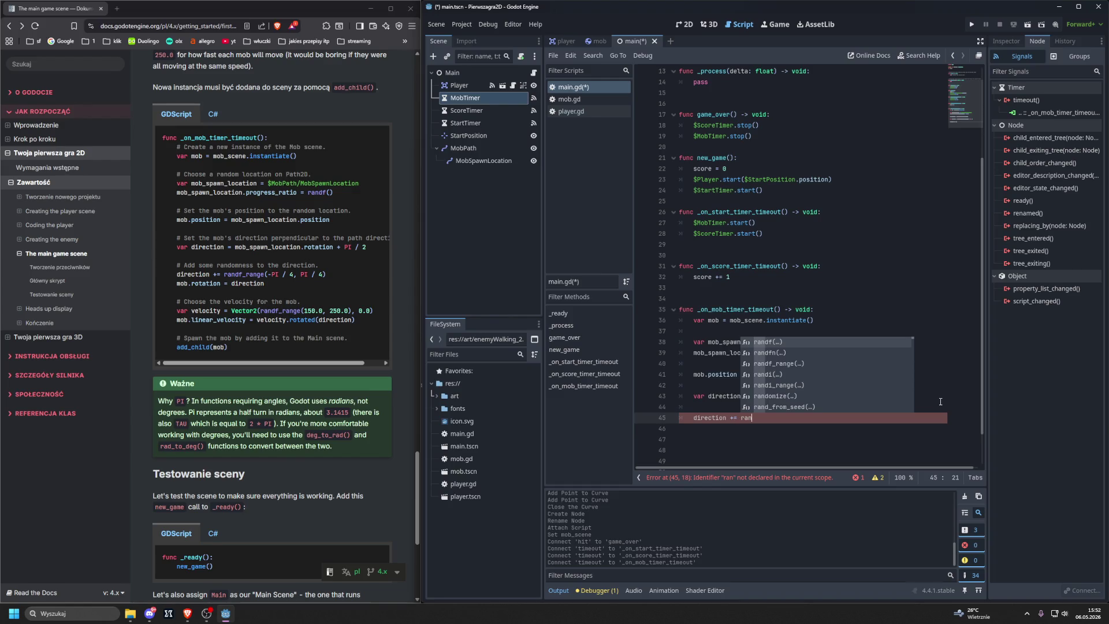
pyautogui.press('Down')
pyautogui.press('Down')
pyautogui.press('Return')
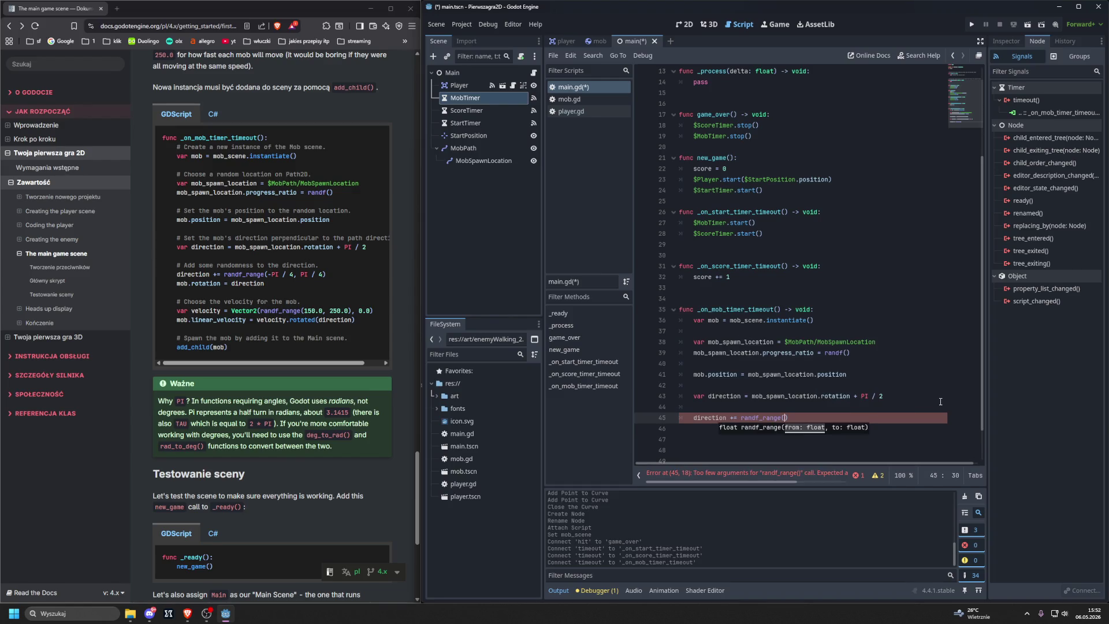
pyautogui.write('-PI')
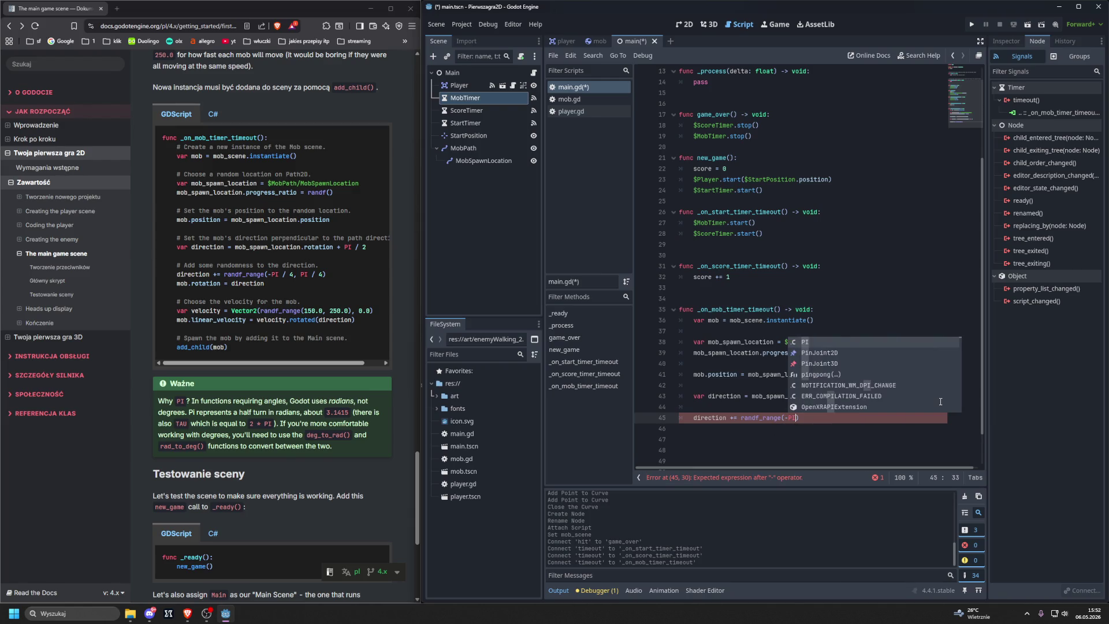
pyautogui.write(' / 4, ')
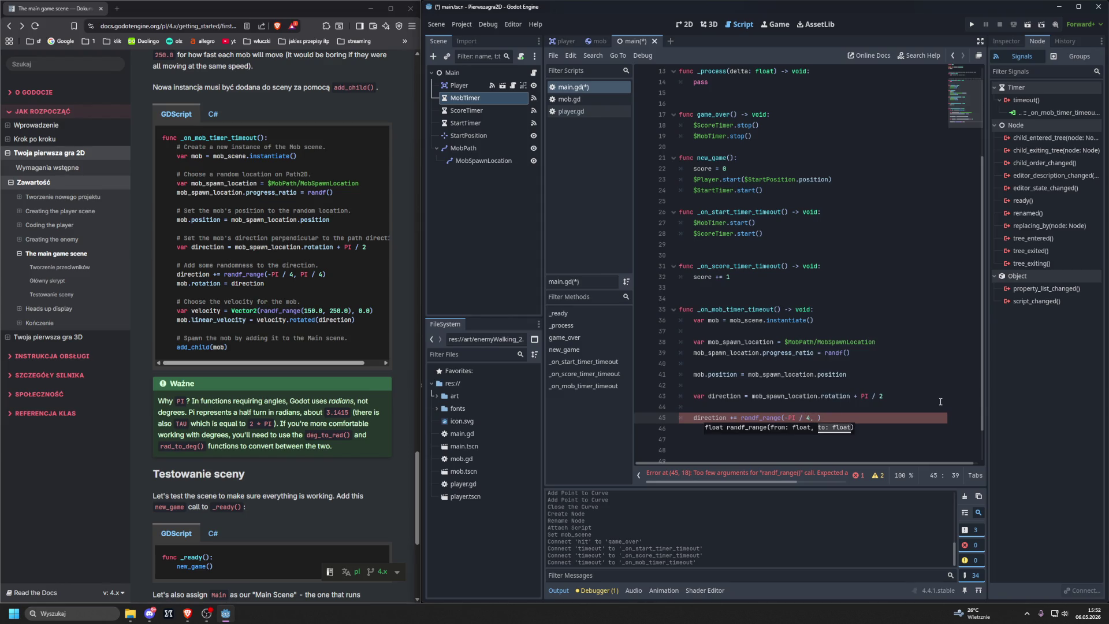
pyautogui.write('PI / 4')
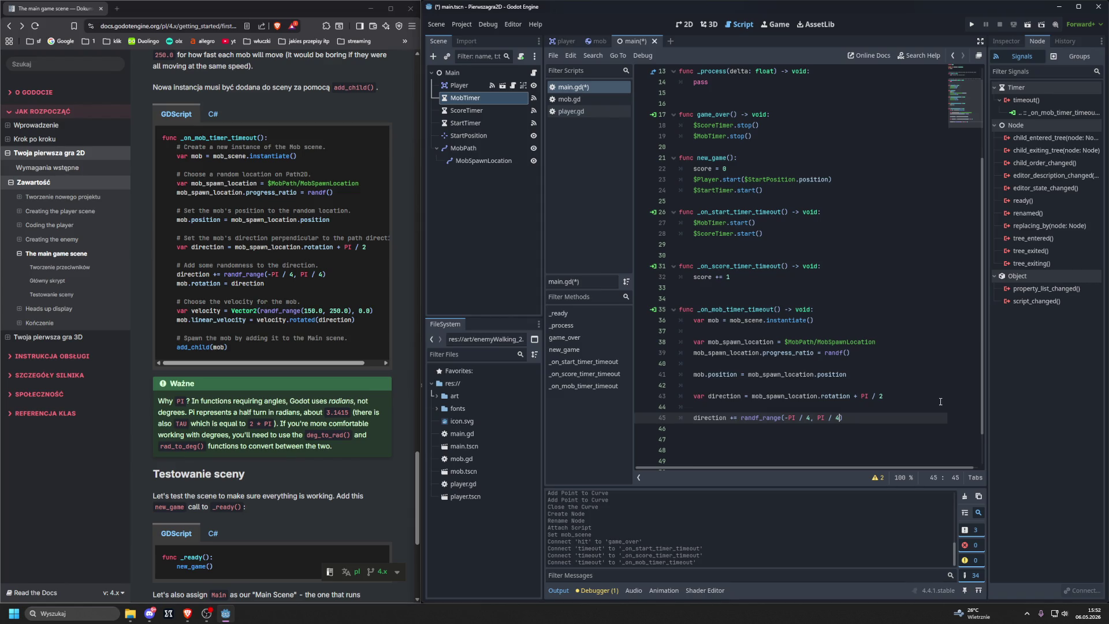
pyautogui.write(')')
pyautogui.press('Return')
# Step: Add mob.rotation = direction on the following line
pyautogui.write('mob.to')
pyautogui.press('BackSpace')
pyautogui.press('BackSpace')
pyautogui.write('rotation')
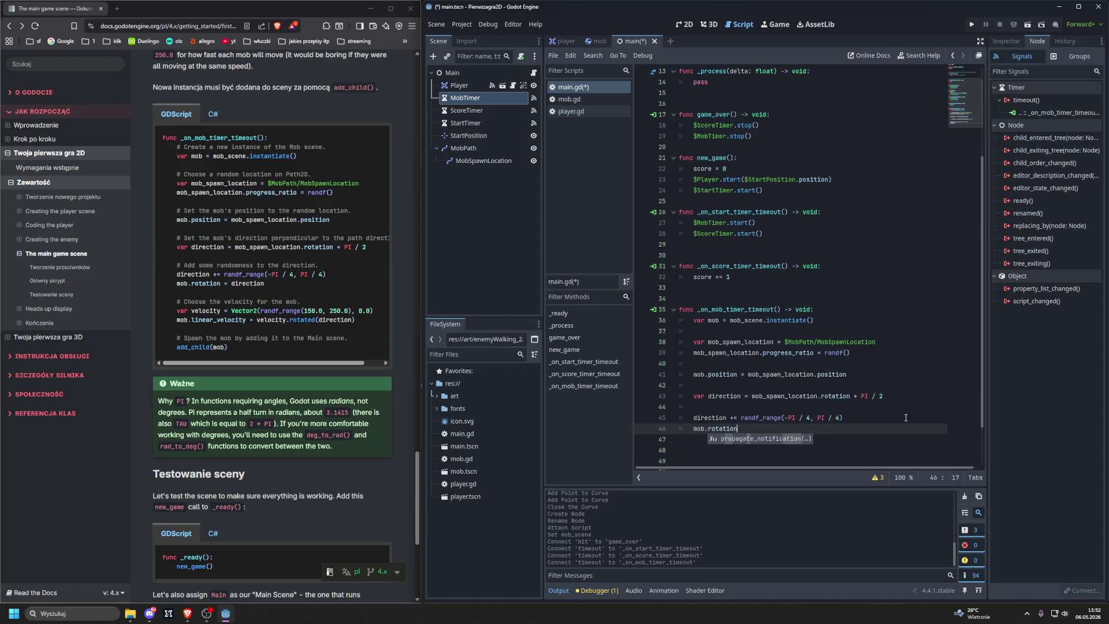
pyautogui.write(' = direction')
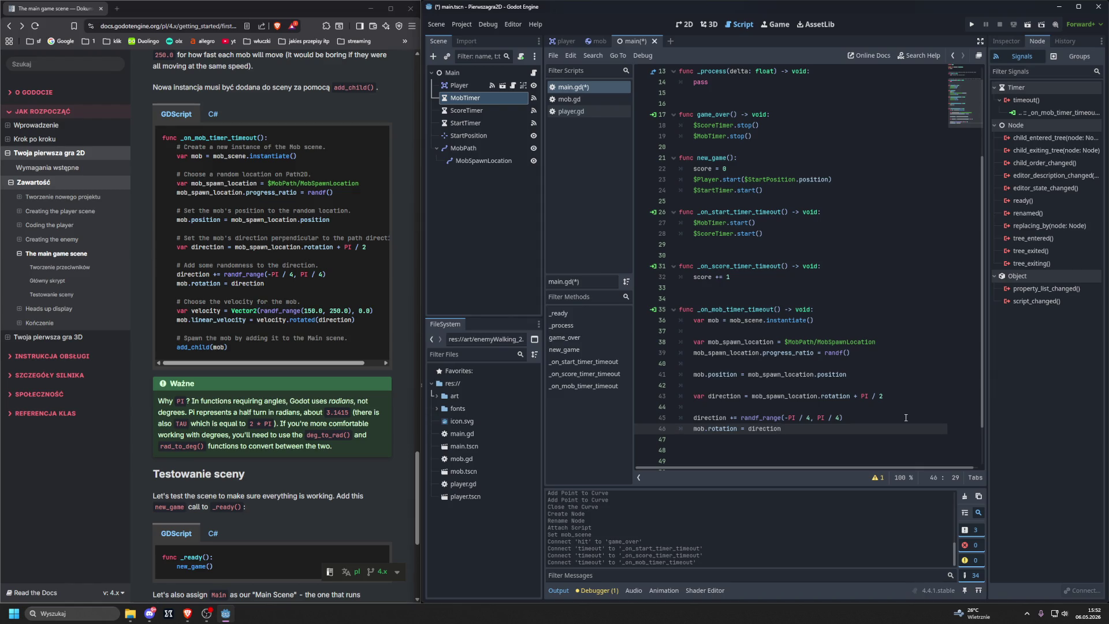
pyautogui.moveTo(176, 301); pyautogui.dragTo(303, 302)
pyautogui.hotkey('ctrl', 'c')
pyautogui.hotkey('alt', 'Tab')
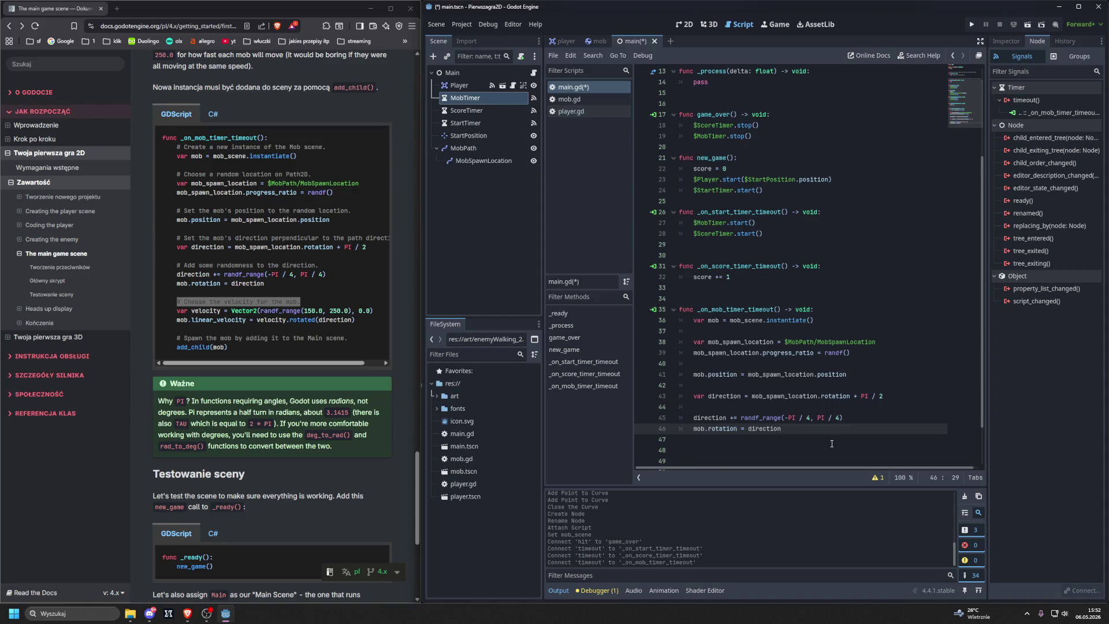
# Step: Add the velocity comment and var velocity = Vector2(randf_range(150.0, 250.0), 0.0) below the rotation line
pyautogui.scroll(-2, 831, 441)
pyautogui.press('Return')
pyautogui.press('Return')
pyautogui.hotkey('ctrl', 'v')
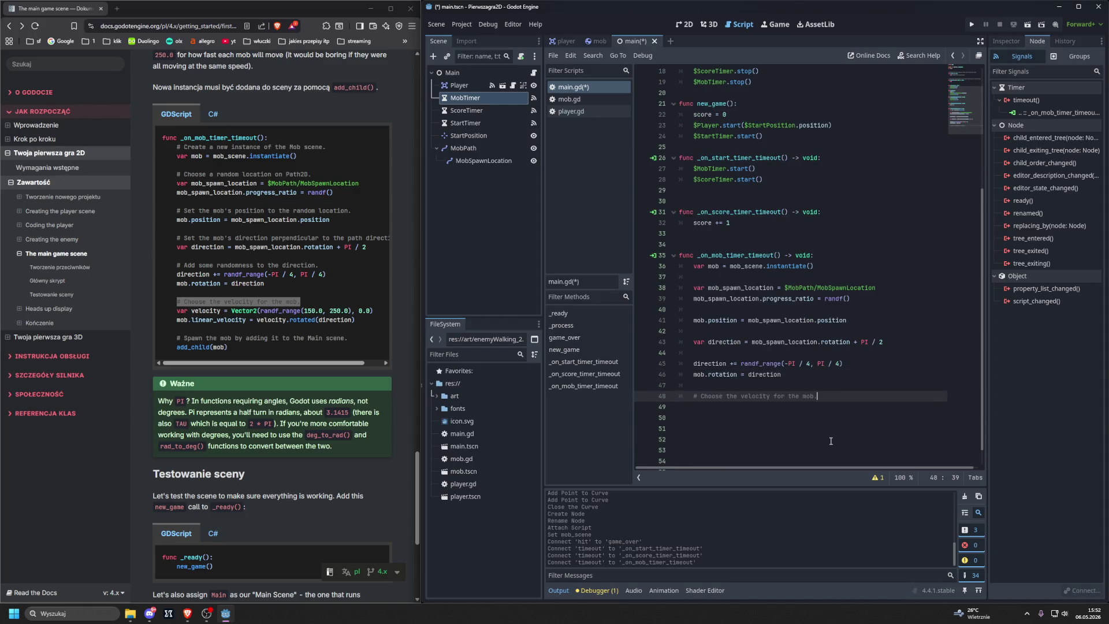
pyautogui.press('Return')
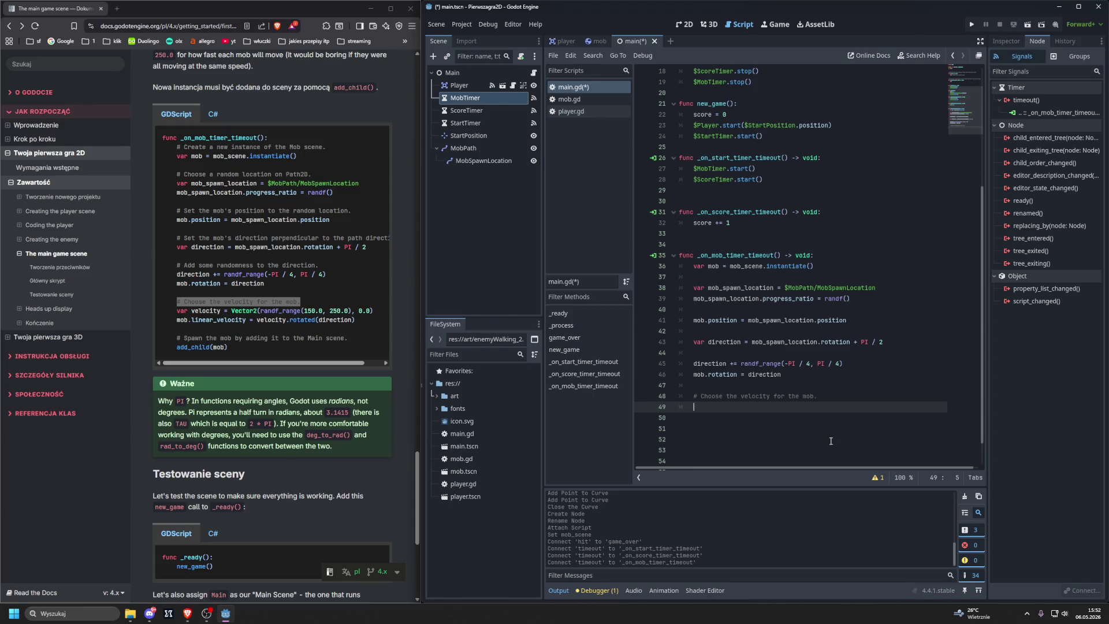
pyautogui.write('var velocity = ')
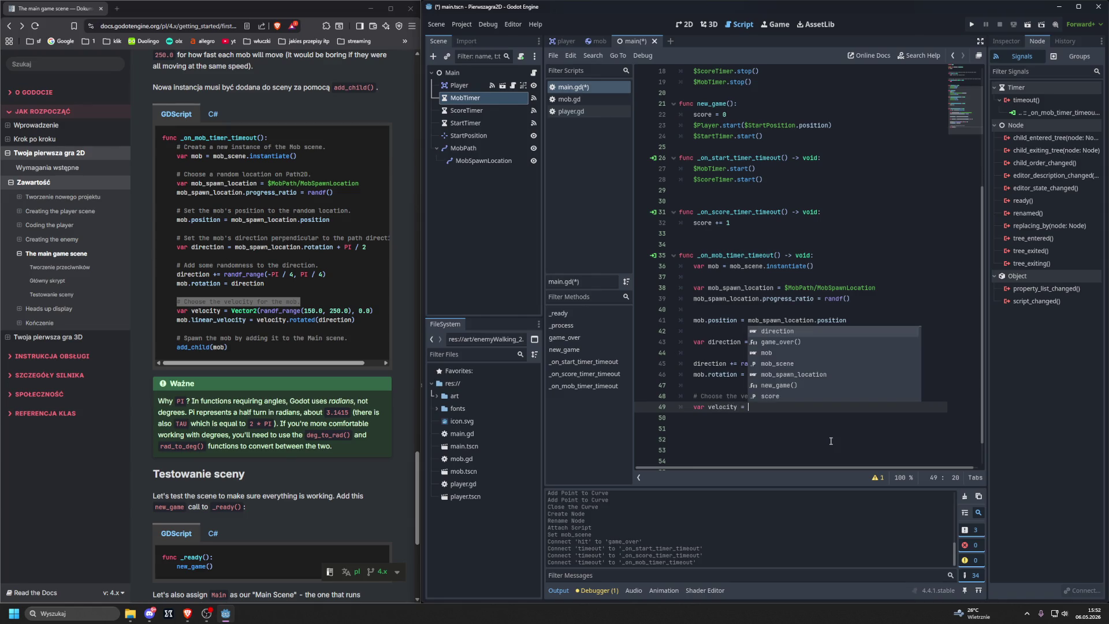
pyautogui.write('Ve')
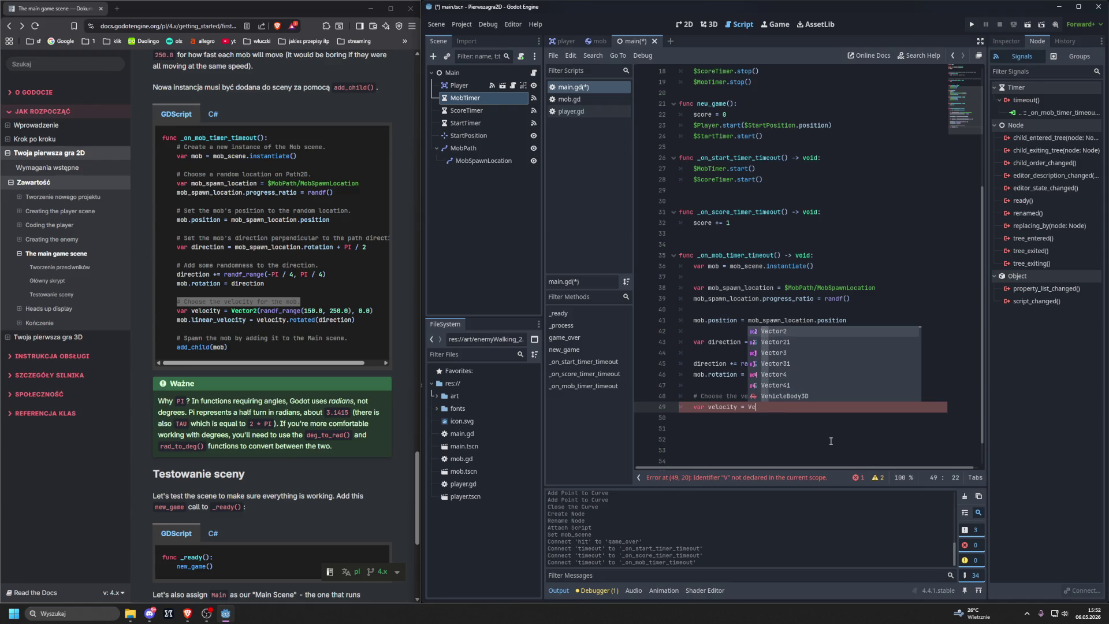
pyautogui.press('Return')
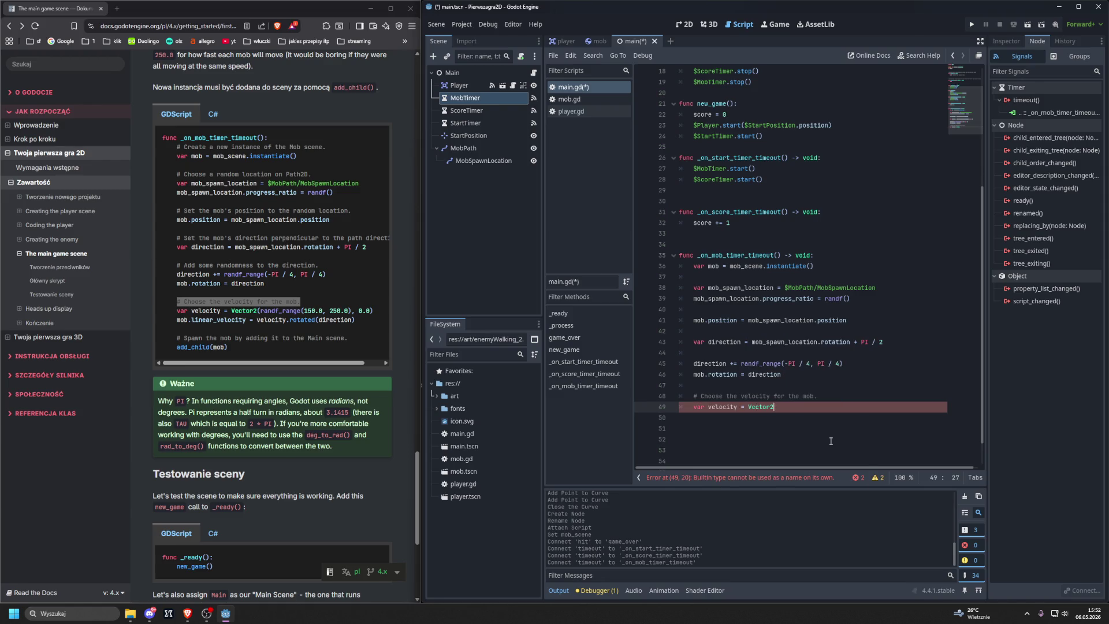
pyautogui.write('(ran')
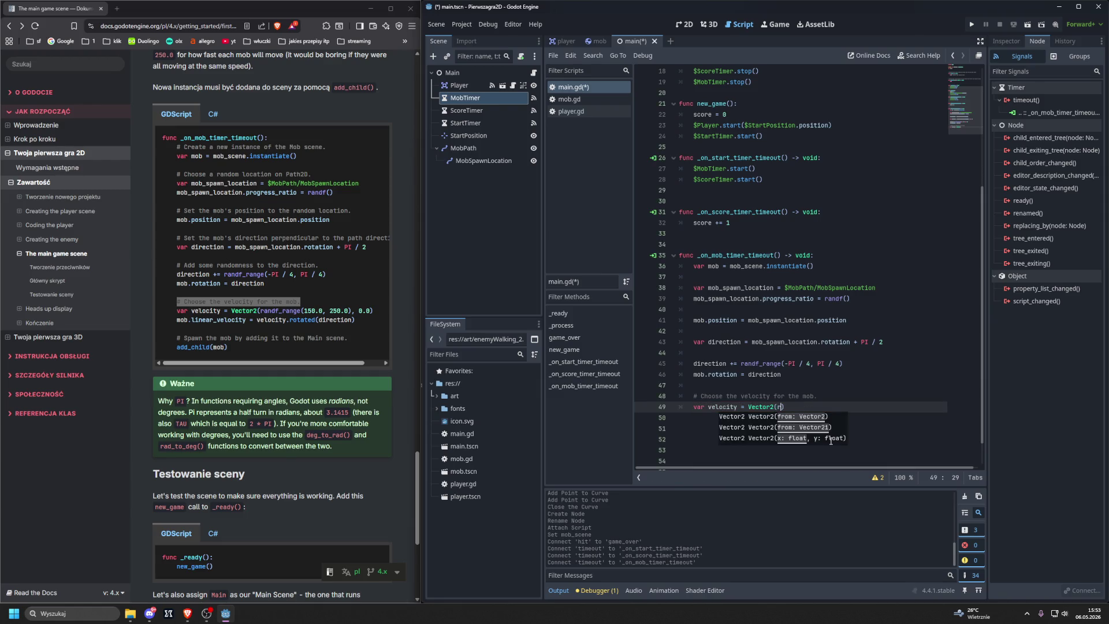
pyautogui.press('Down')
pyautogui.press('Down')
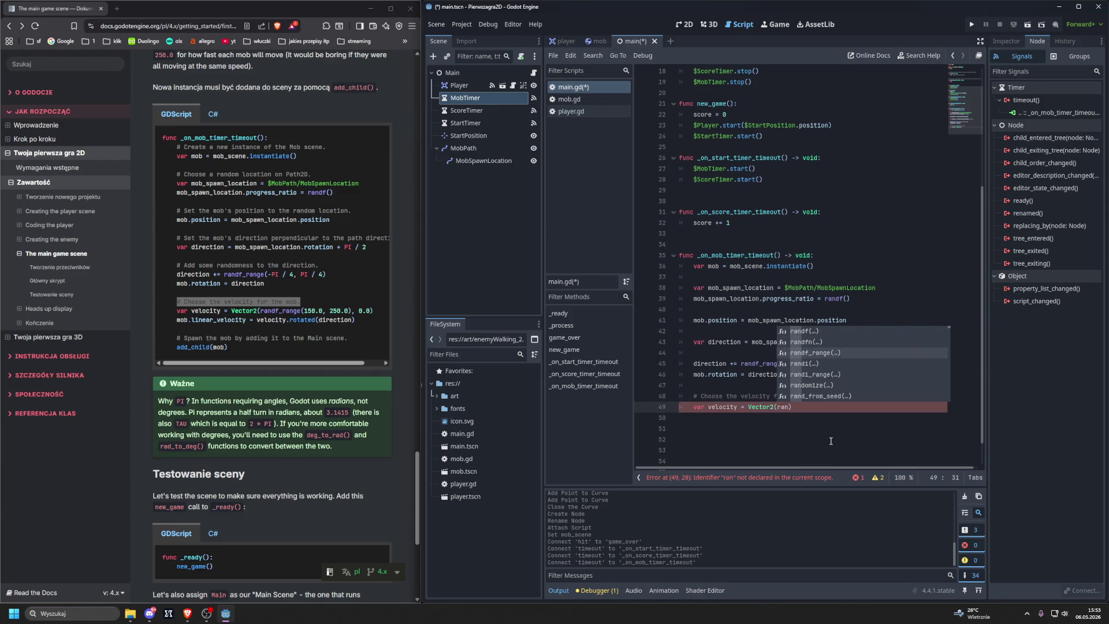
pyautogui.press('Return')
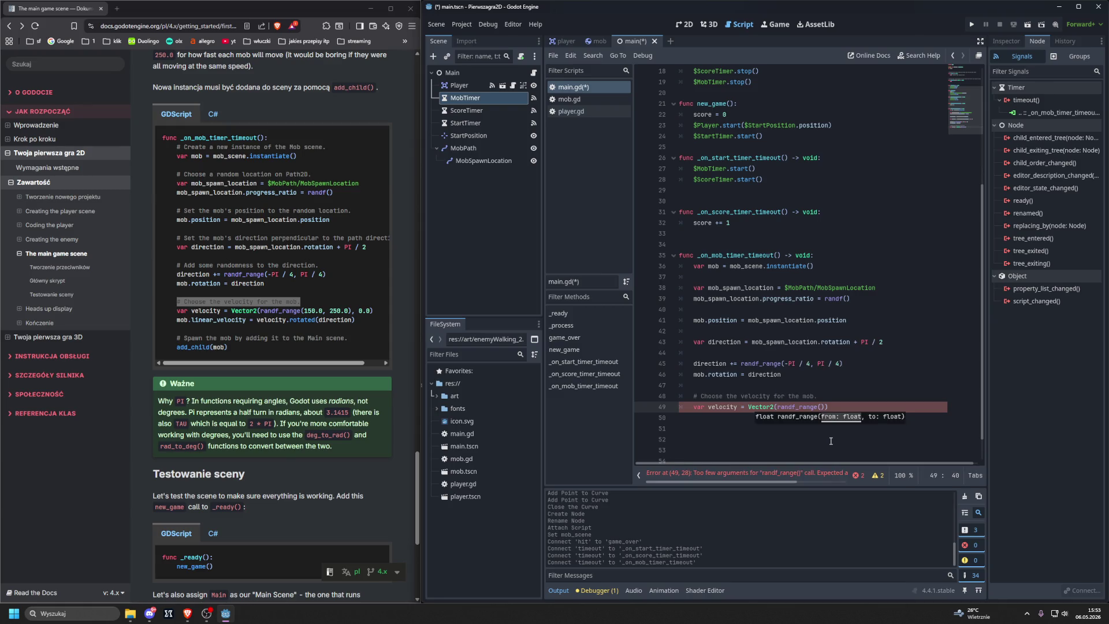
pyautogui.write('150,')
pyautogui.write('0, ')
pyautogui.write('250.0')
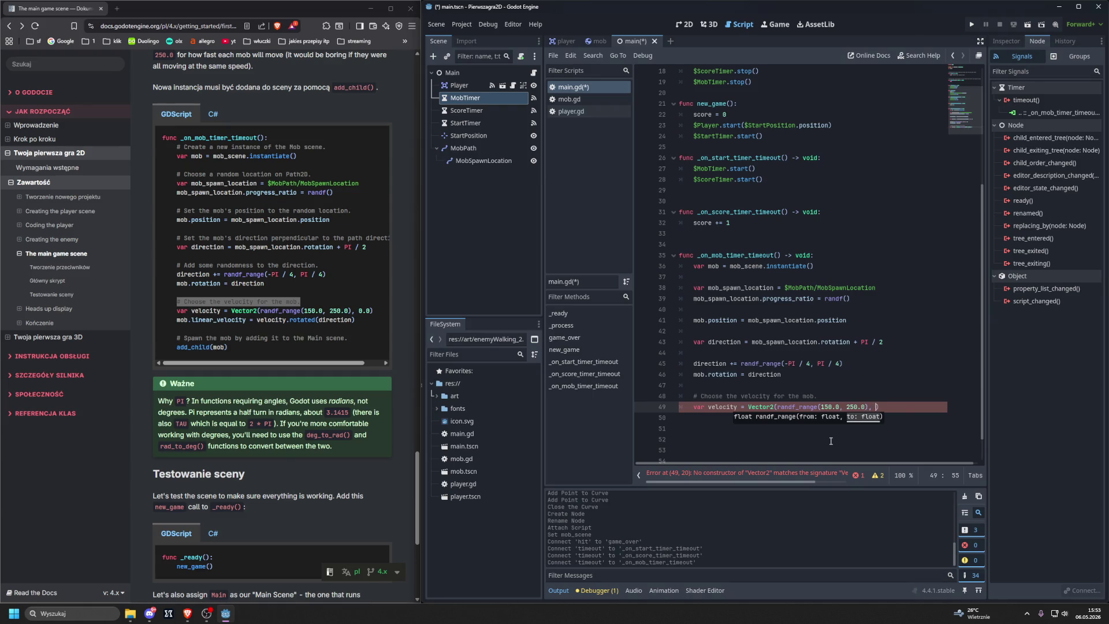
pyautogui.write('0.0')
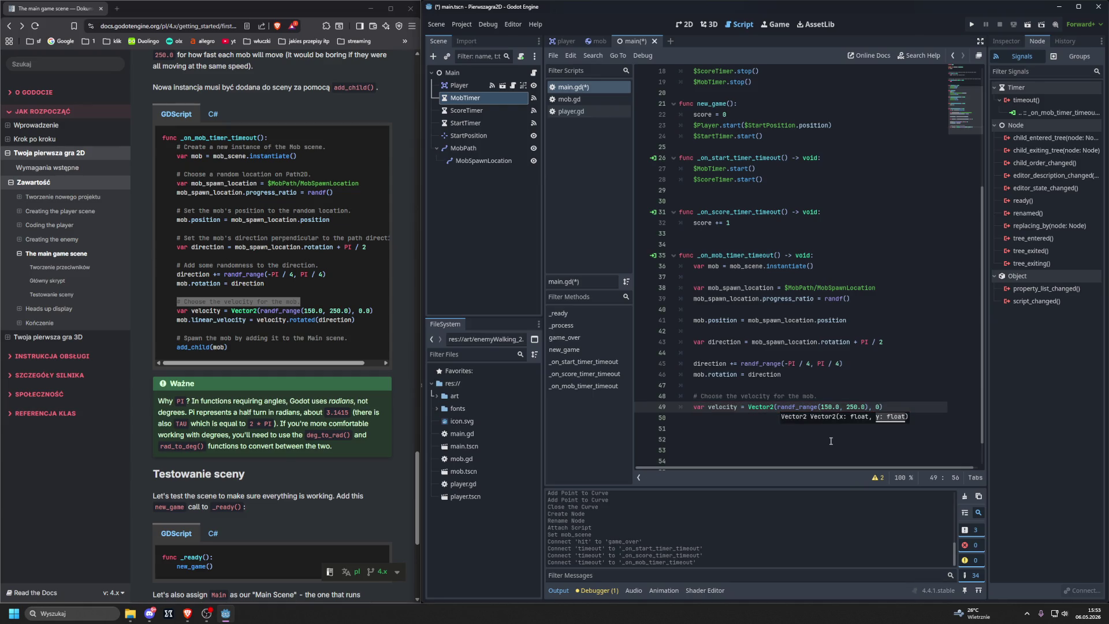
pyautogui.write(')')
# Step: Set mob.linear_velocity = velocity.rotated(direction) on the next line
pyautogui.press('Return')
pyautogui.write('mob')
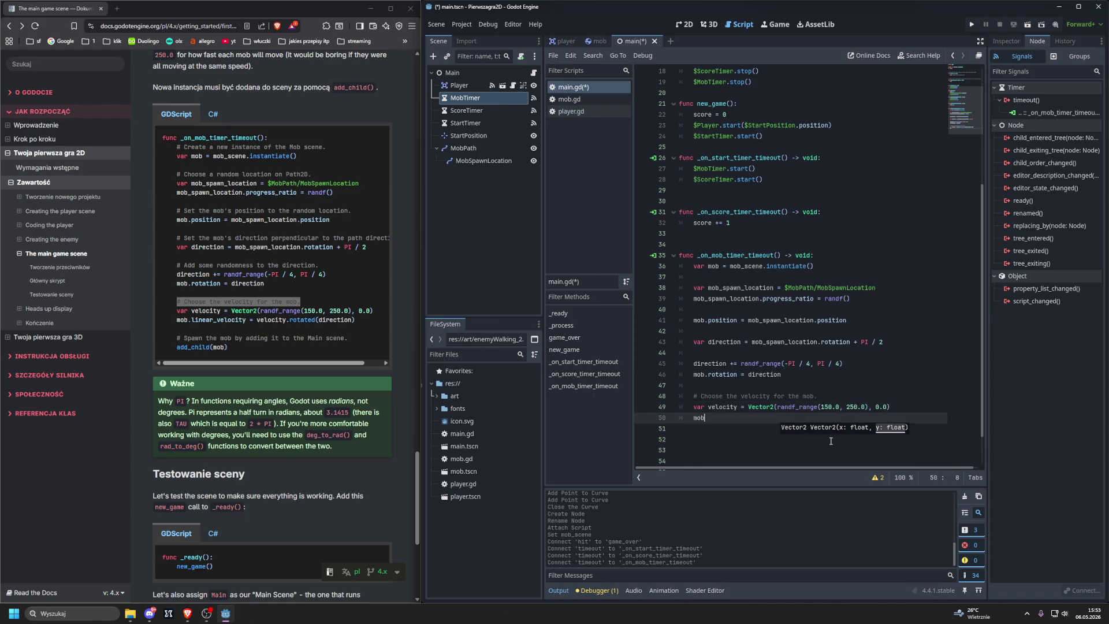
pyautogui.write('.linea')
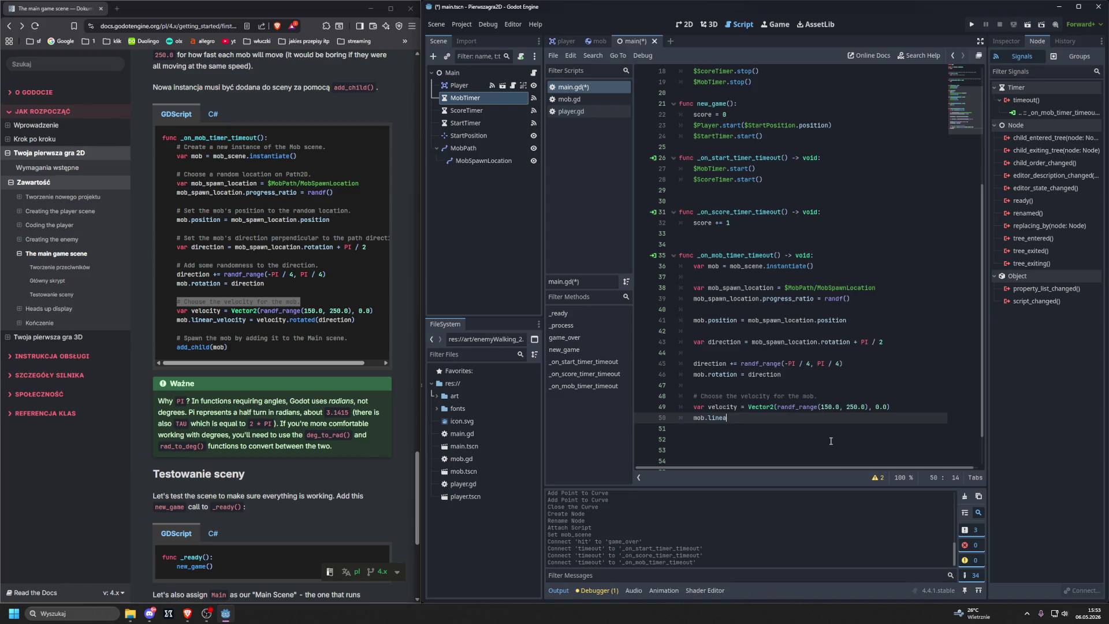
pyautogui.write('r_velocity ')
pyautogui.write('= ')
pyautogui.write('velocity.')
pyautogui.write('rot')
pyautogui.press('Return')
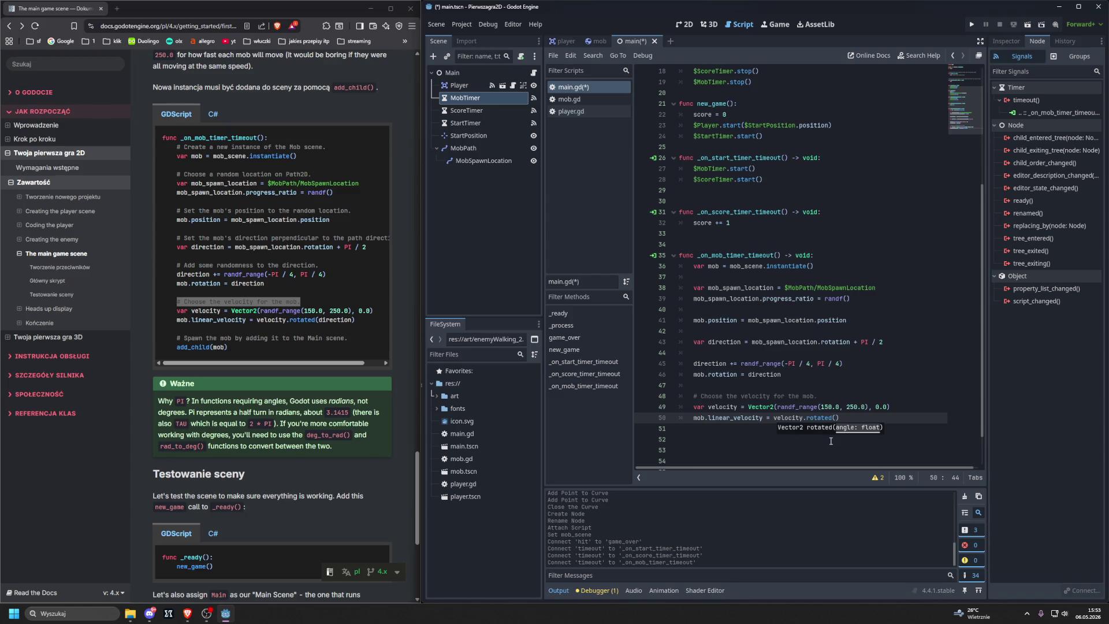
pyautogui.write('direc')
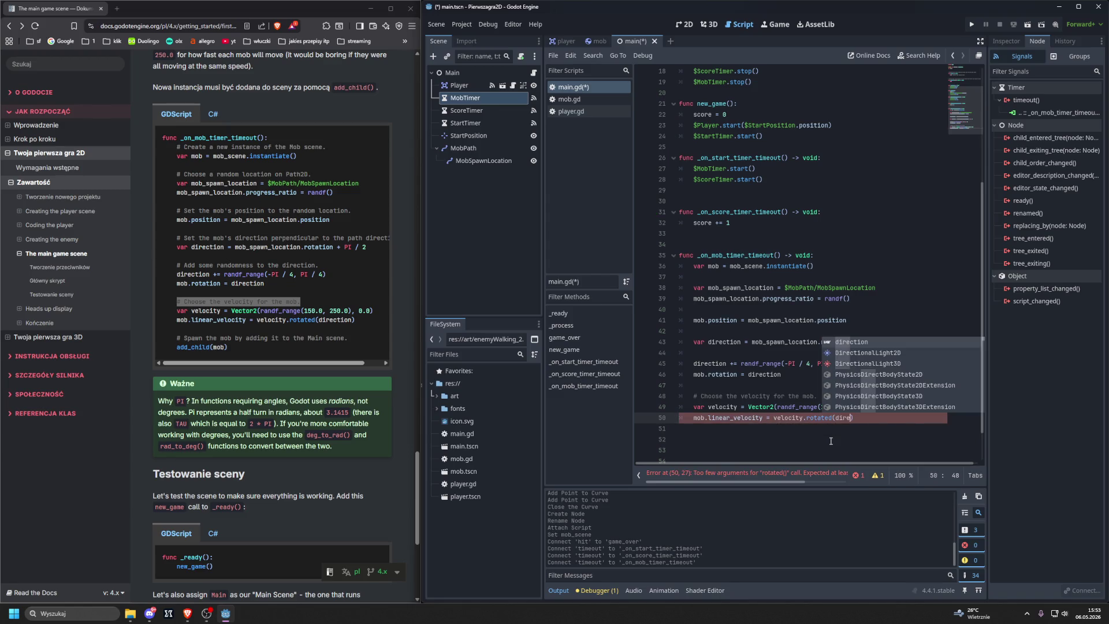
pyautogui.press('Return')
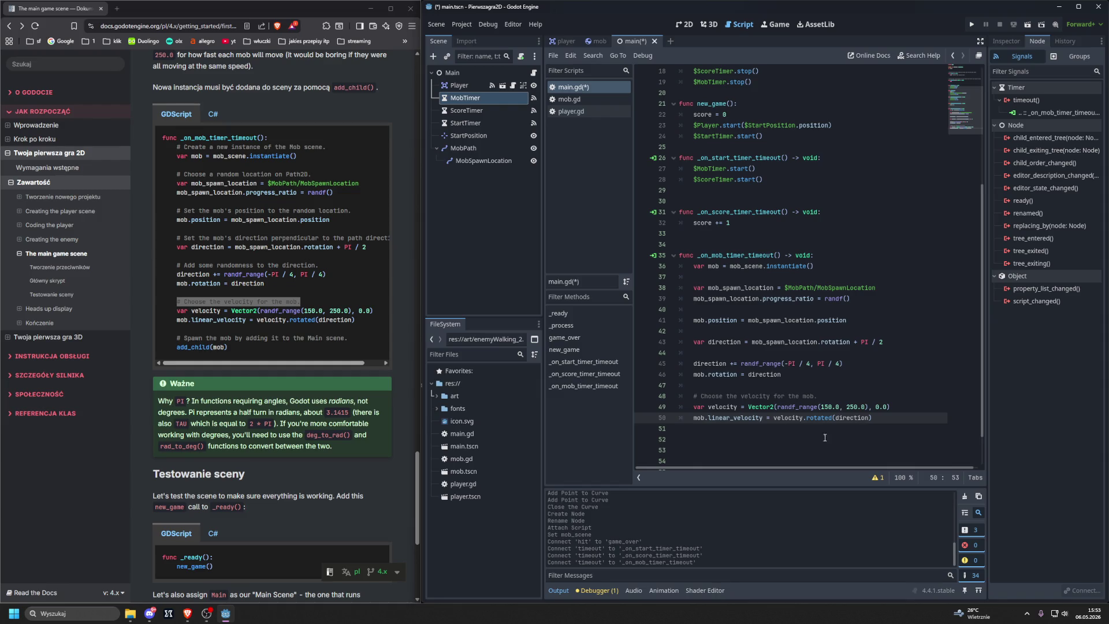
pyautogui.moveTo(176, 264); pyautogui.dragTo(319, 265)
pyautogui.hotkey('ctrl', 'c')
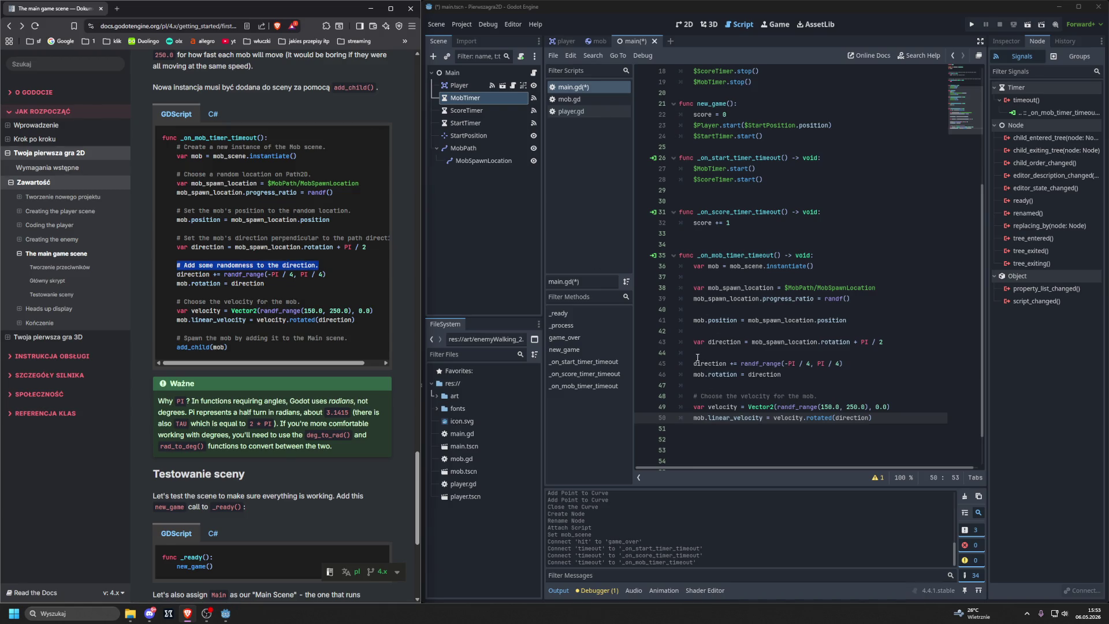
# Step: Paste the randomness and perpendicular-direction comments above their code lines, with a blank line before them
pyautogui.click(697, 355)
pyautogui.press('Return')
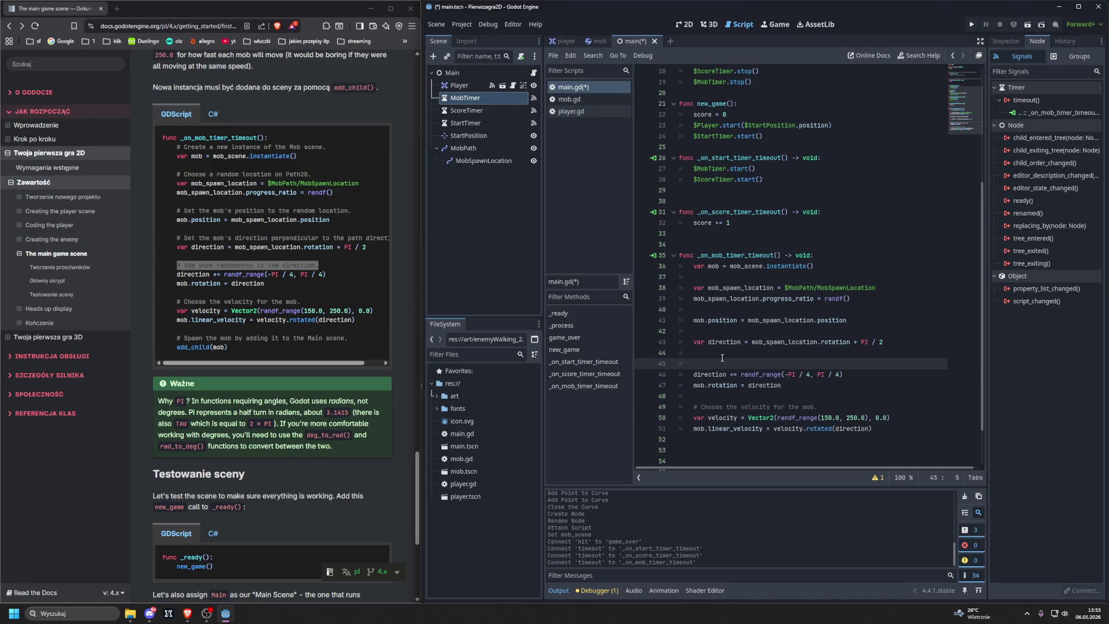
pyautogui.hotkey('ctrl', 'v')
pyautogui.moveTo(178, 238); pyautogui.dragTo(389, 237)
pyautogui.hotkey('ctrl', 'c')
pyautogui.click(745, 331)
pyautogui.hotkey('ctrl', 'v')
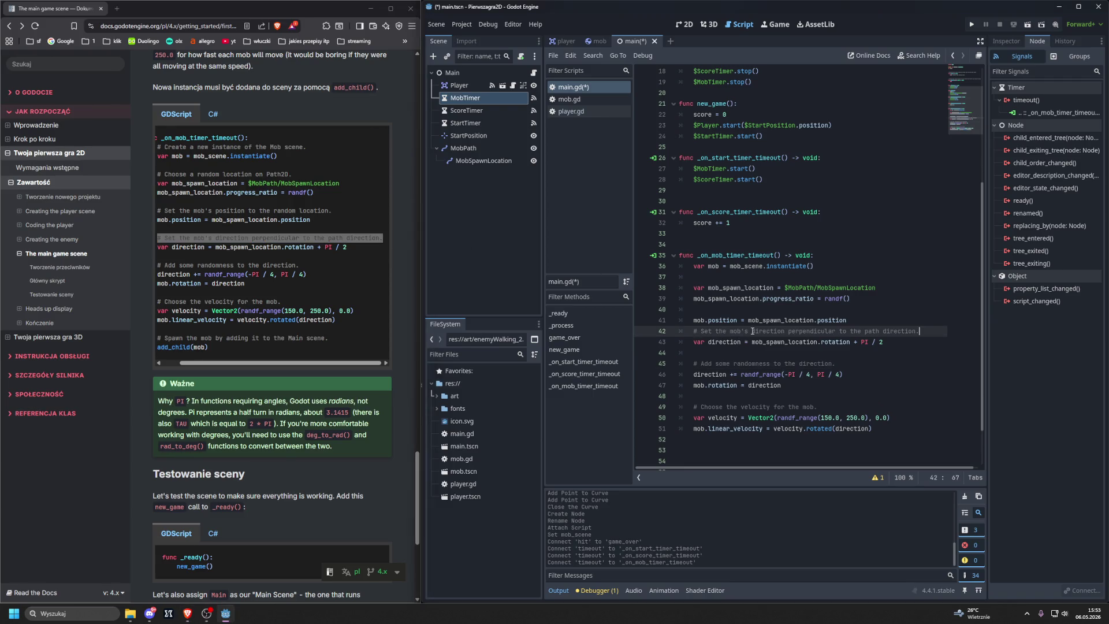
pyautogui.click(853, 320)
pyautogui.press('Return')
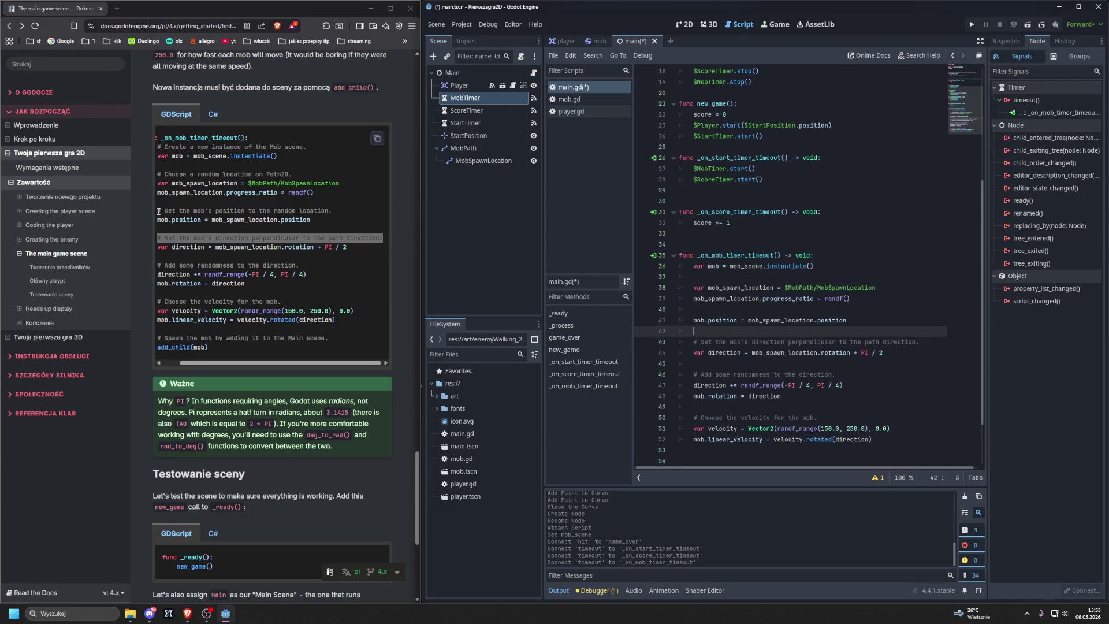
# Step: Copy the tutorial's mob-position comment above the position assignment, separated by a blank line
pyautogui.click(159, 212)
pyautogui.moveTo(350, 210)
pyautogui.mouseDown()
pyautogui.moveTo(179, 211)
pyautogui.moveTo(347, 211)
pyautogui.mouseUp()
pyautogui.hotkey('ctrl', 'c')
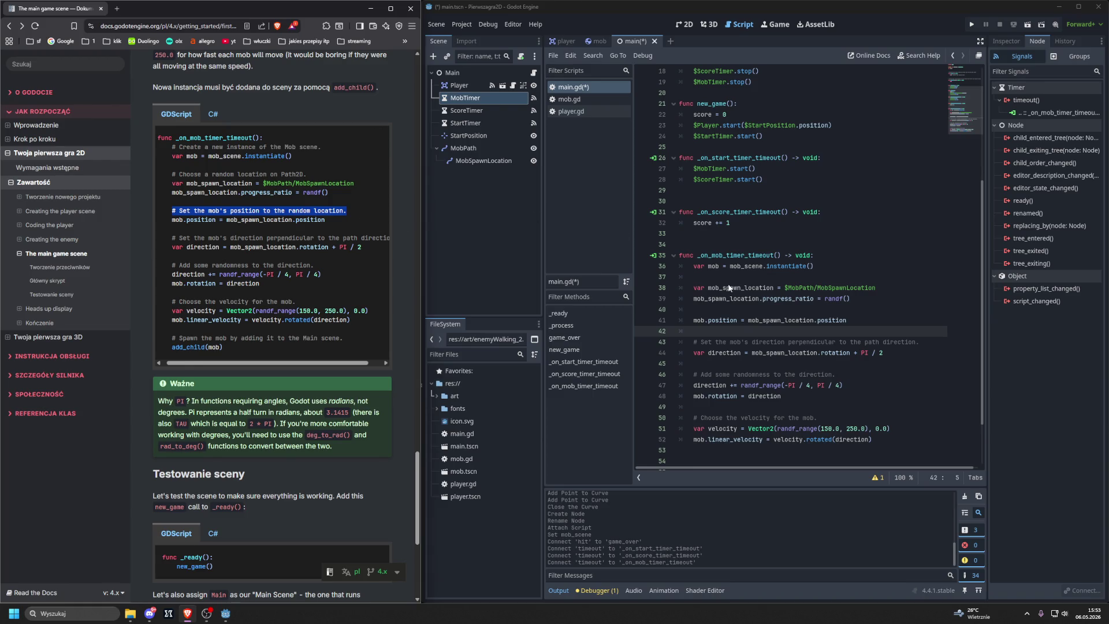
pyautogui.click(754, 310)
pyautogui.hotkey('ctrl', 'v')
pyautogui.click(854, 298)
pyautogui.press('Return')
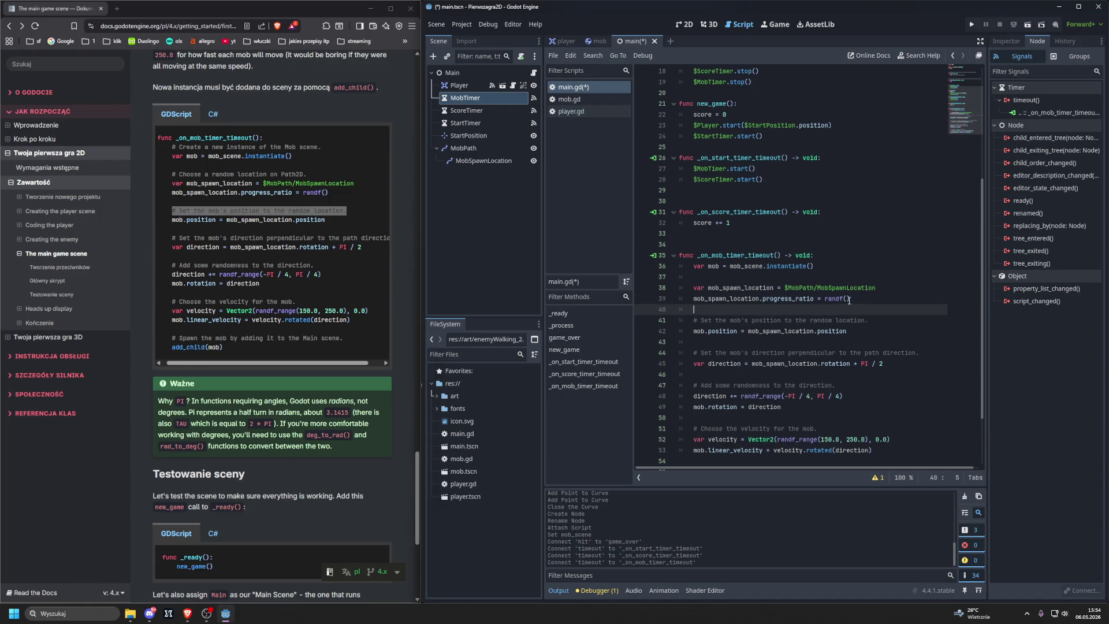
# Step: Add the random-location and new-instance comments above their lines, restoring the missing # on the latter
pyautogui.moveTo(172, 174); pyautogui.dragTo(306, 173)
pyautogui.hotkey('ctrl', 'c')
pyautogui.click(751, 277)
pyautogui.hotkey('ctrl', 'v')
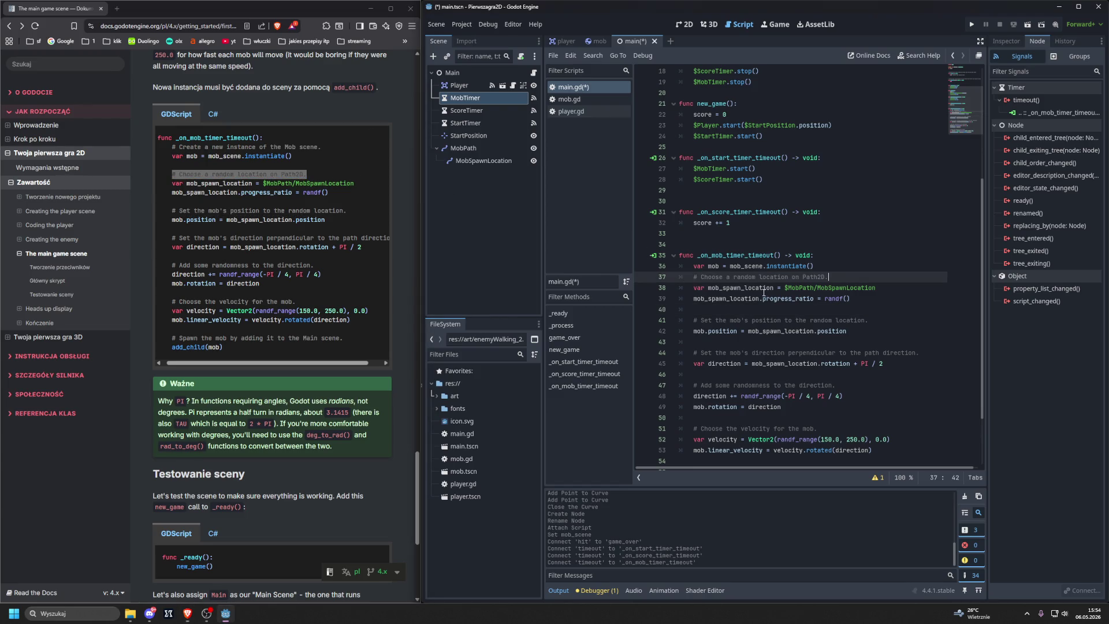
pyautogui.hotkey('ctrl', 'shift', 'Return')
pyautogui.moveTo(172, 147); pyautogui.dragTo(343, 153)
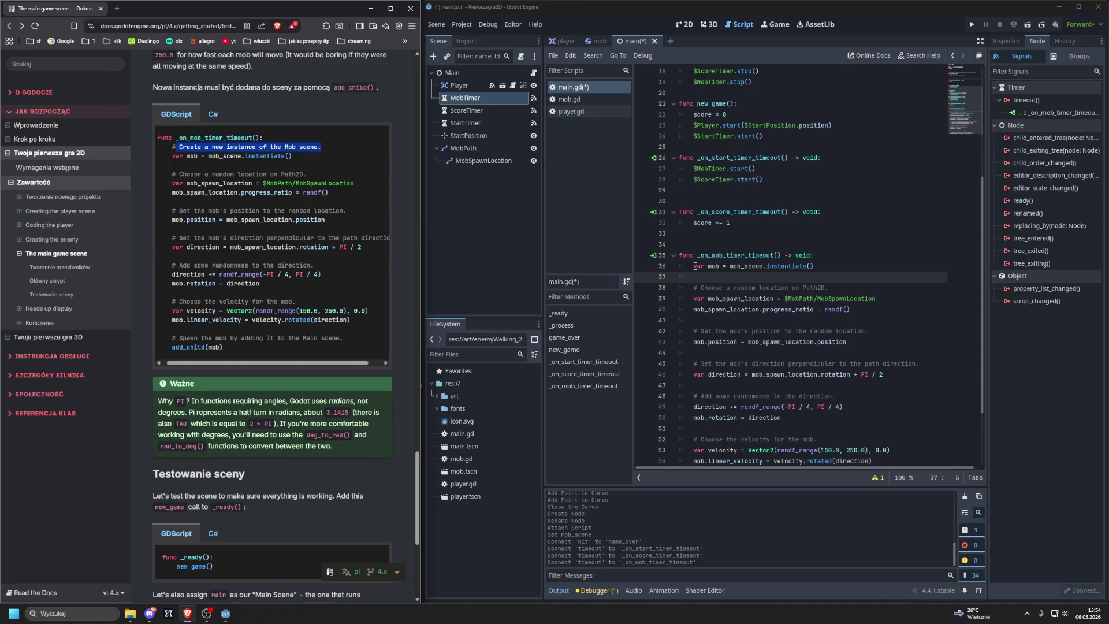
pyautogui.click(685, 264)
pyautogui.hotkey('ctrl', 'shift', 'Return')
pyautogui.hotkey('ctrl', 'v')
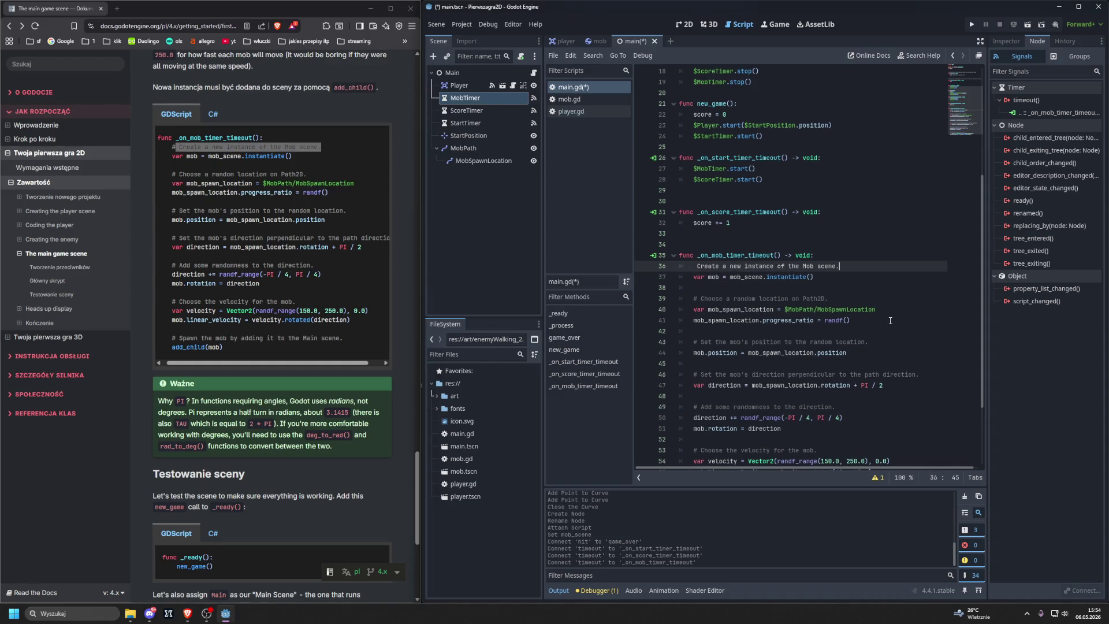
pyautogui.press('Home')
pyautogui.write('#')
pyautogui.scroll(-3, 797, 384)
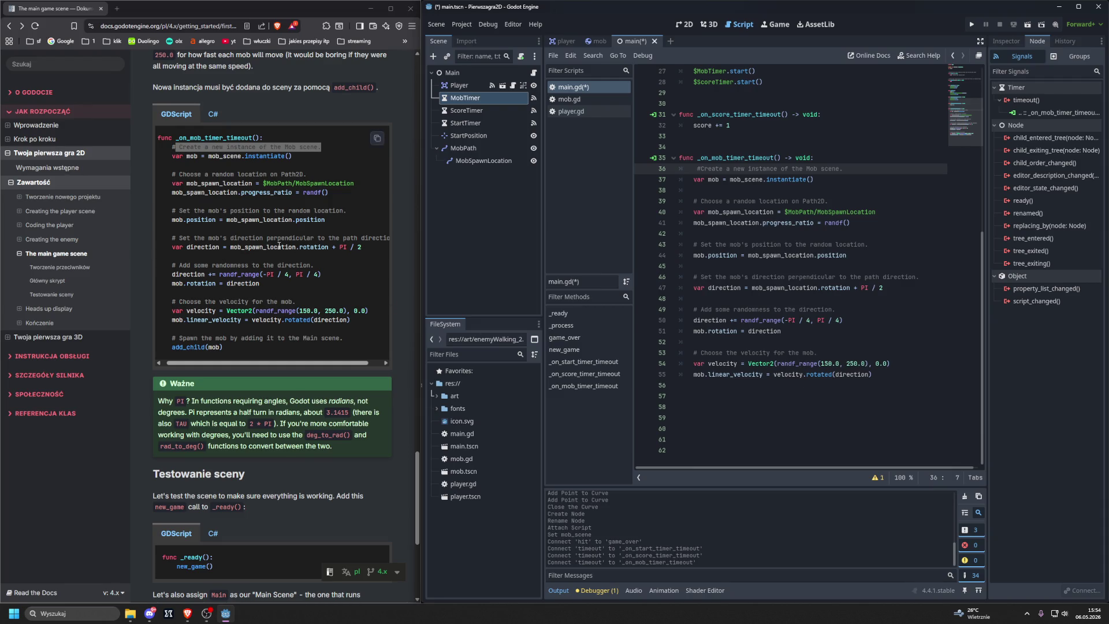
# Step: Replace the old _on_mob_timer_timeout body with the docs code ending in add_child(mob), deleting a stray 'n'
pyautogui.scroll(-1, 279, 245)
pyautogui.click(377, 94)
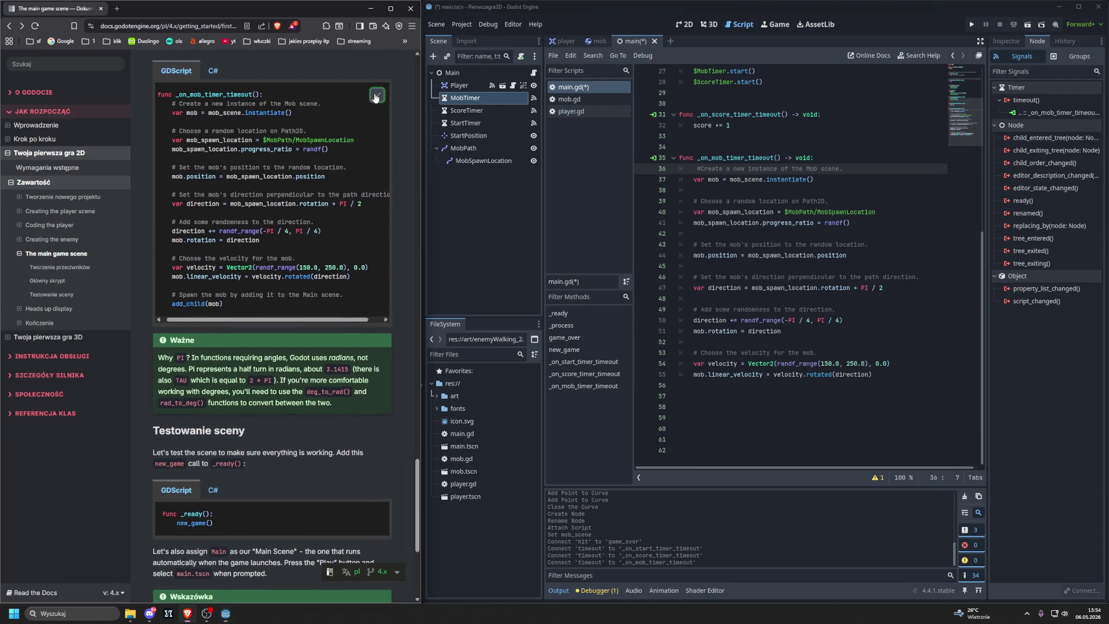
pyautogui.moveTo(872, 376)
pyautogui.mouseDown()
pyautogui.moveTo(780, 335)
pyautogui.moveTo(593, 180)
pyautogui.moveTo(589, 159)
pyautogui.mouseUp()
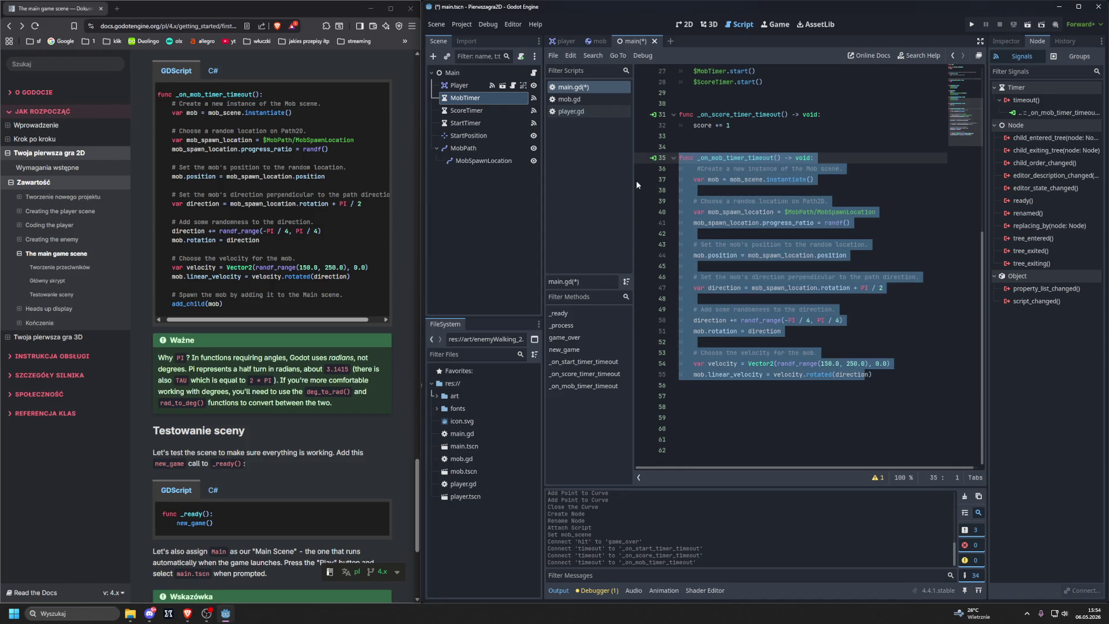
pyautogui.hotkey('ctrl', 'v')
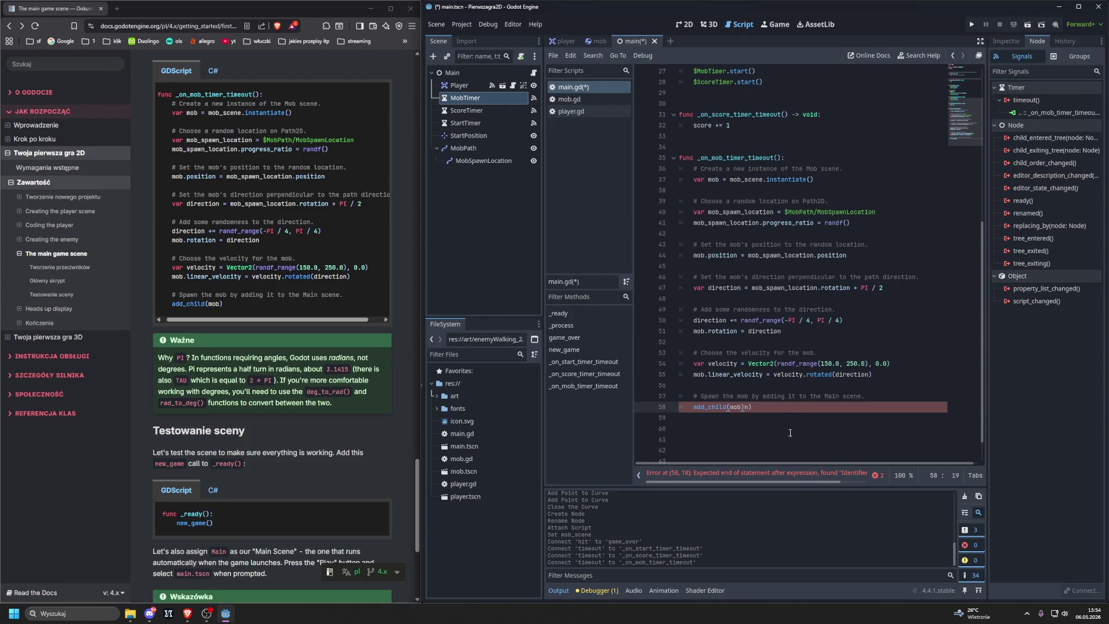
pyautogui.click(796, 415)
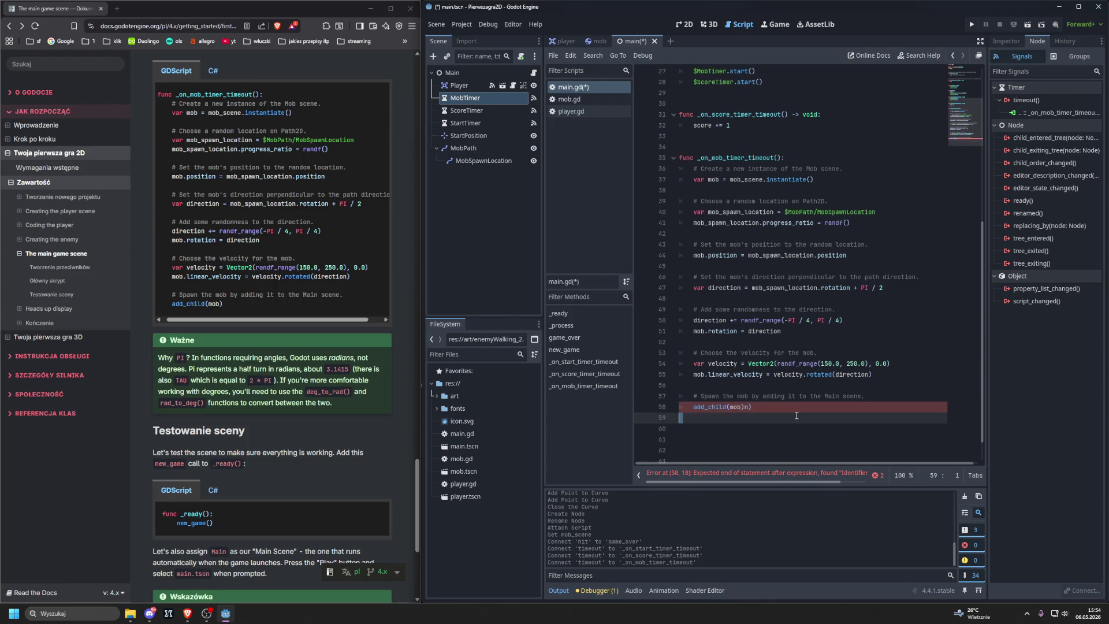
pyautogui.hotkey('ctrl', 'z')
pyautogui.hotkey('ctrl', 'z')
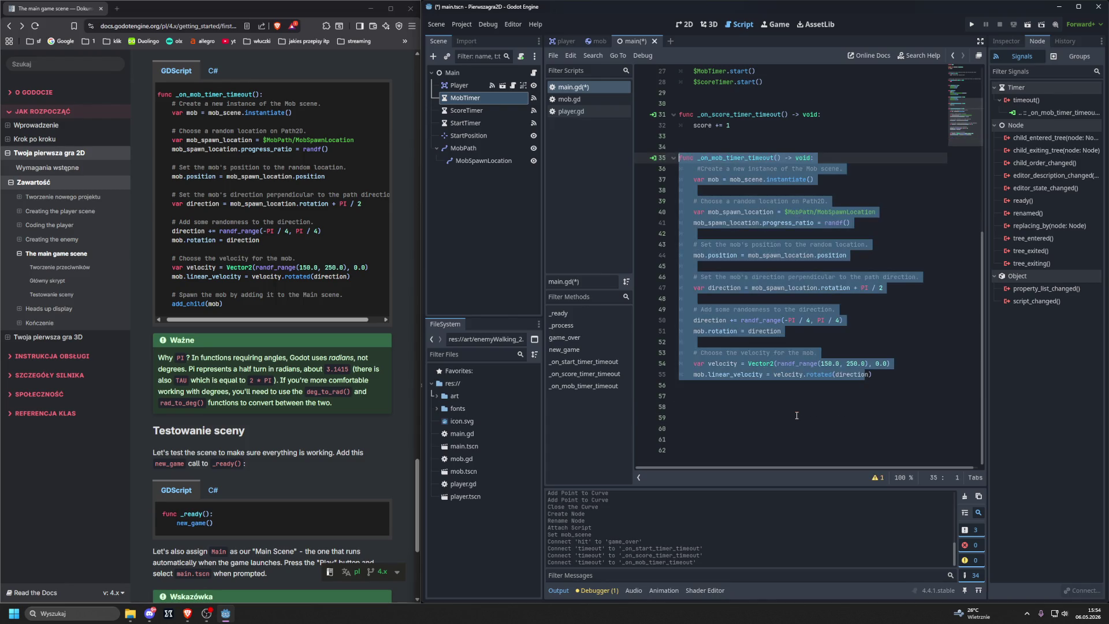
pyautogui.hotkey('ctrl', 'y')
pyautogui.hotkey('ctrl', 'y')
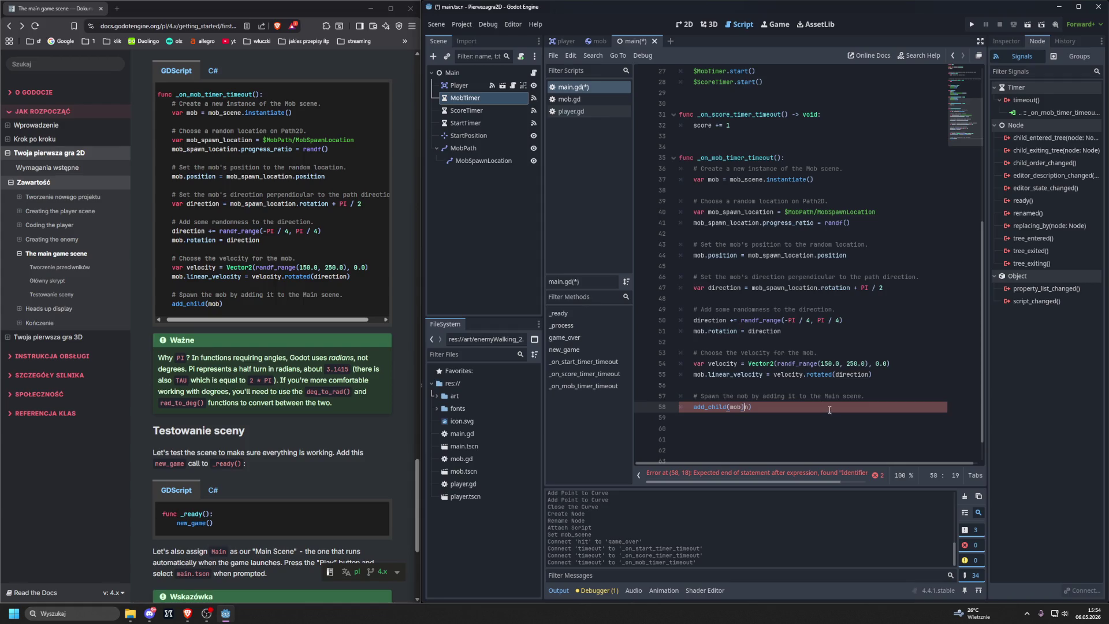
pyautogui.hotkey('ctrl', 'z')
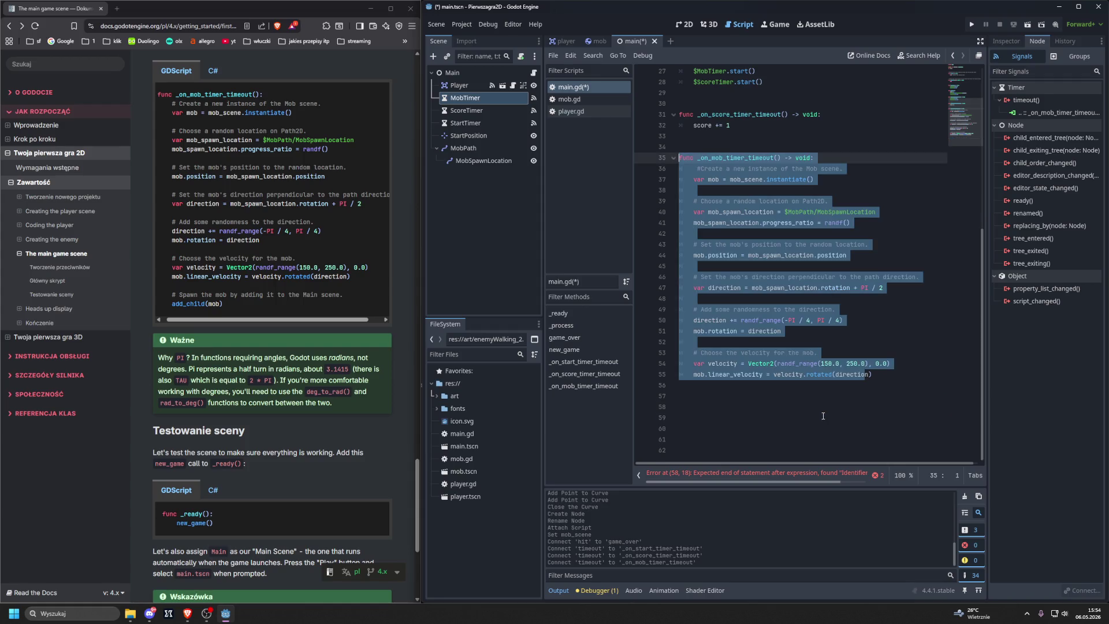
pyautogui.hotkey('ctrl', 'v')
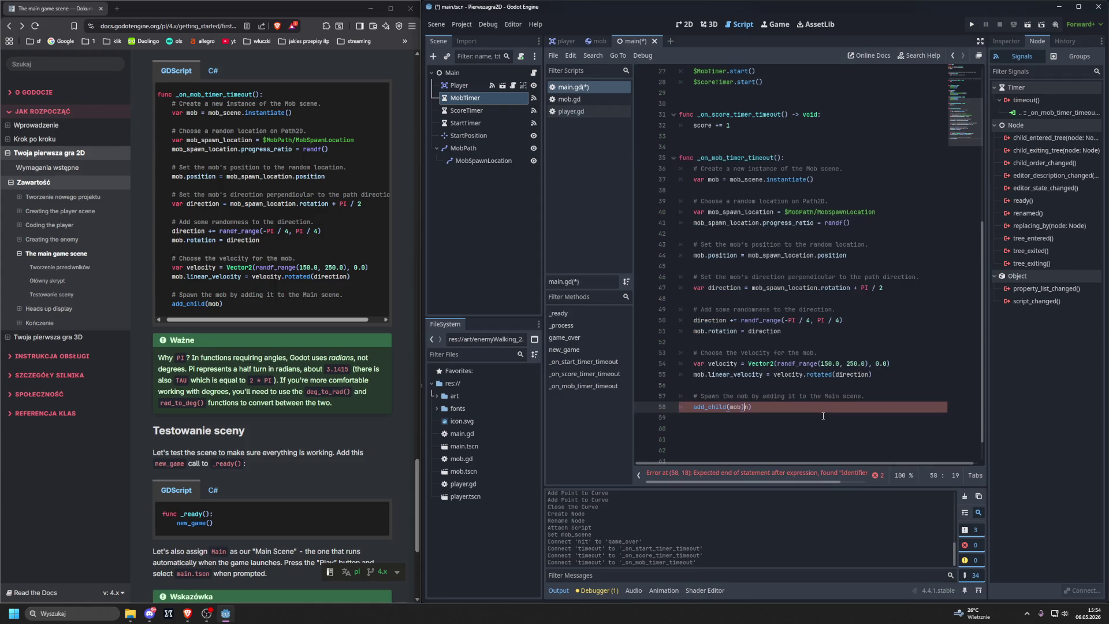
pyautogui.press('BackSpace')
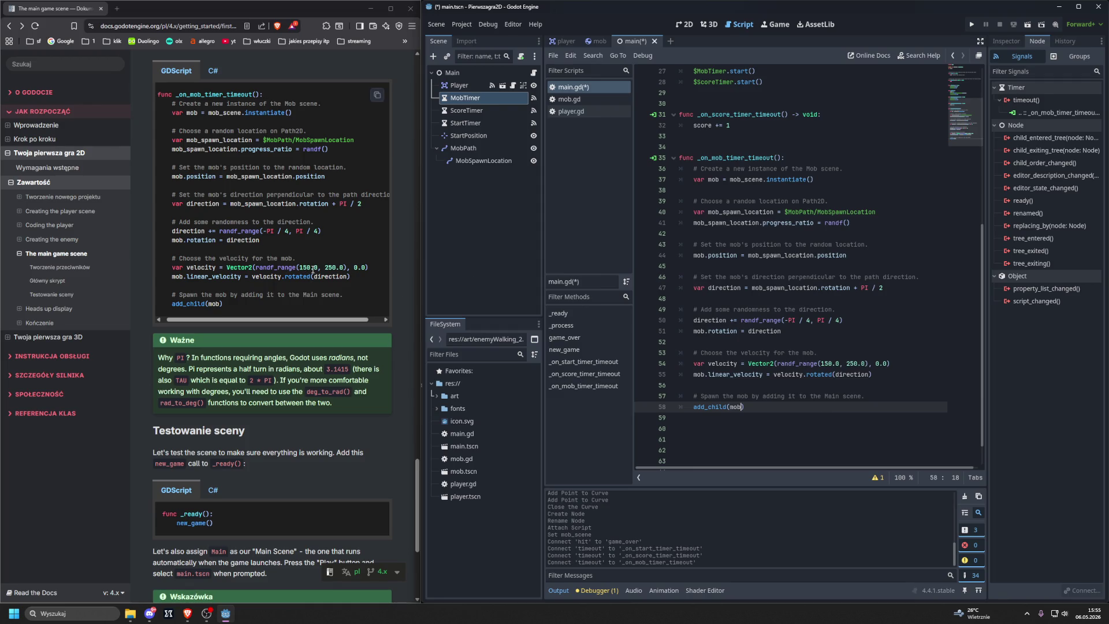
pyautogui.scroll(-1, 328, 253)
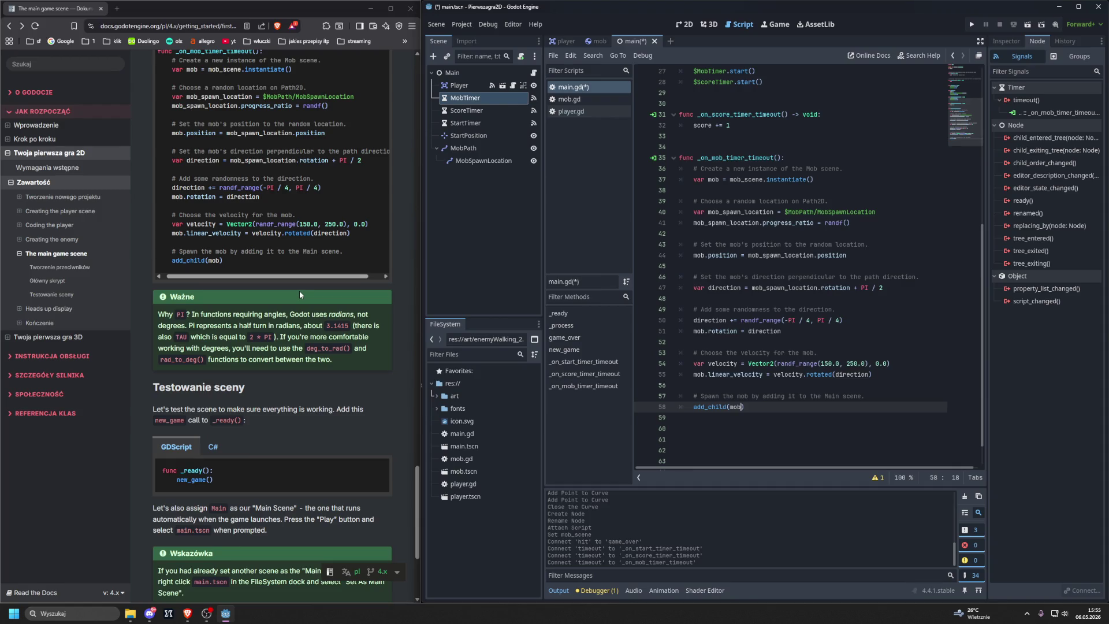
pyautogui.scroll(-1, 299, 290)
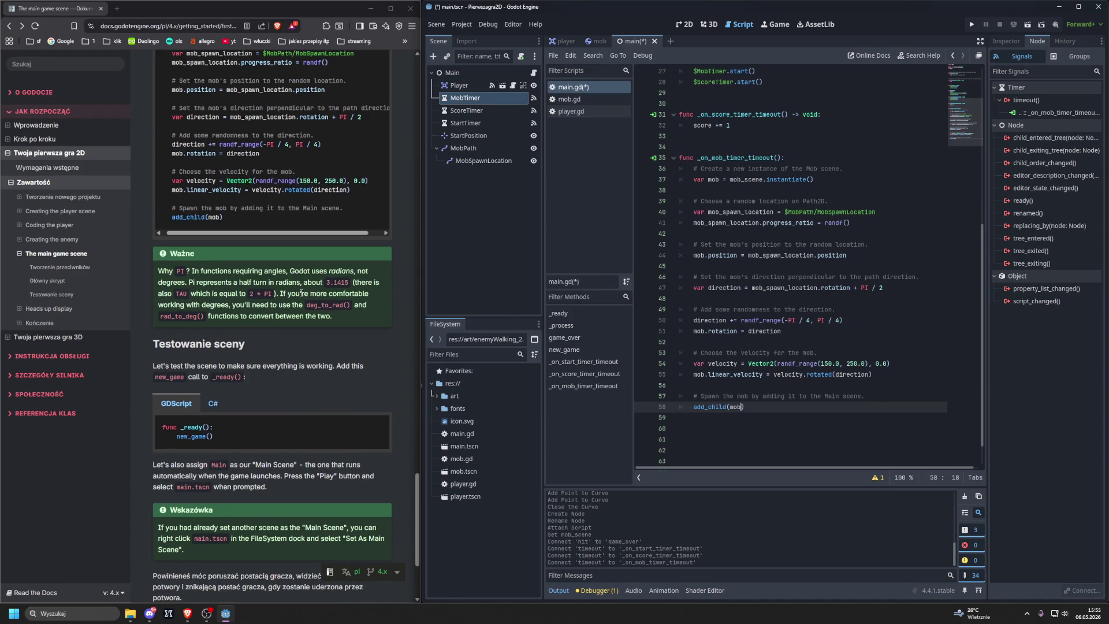
pyautogui.scroll(-2, 301, 293)
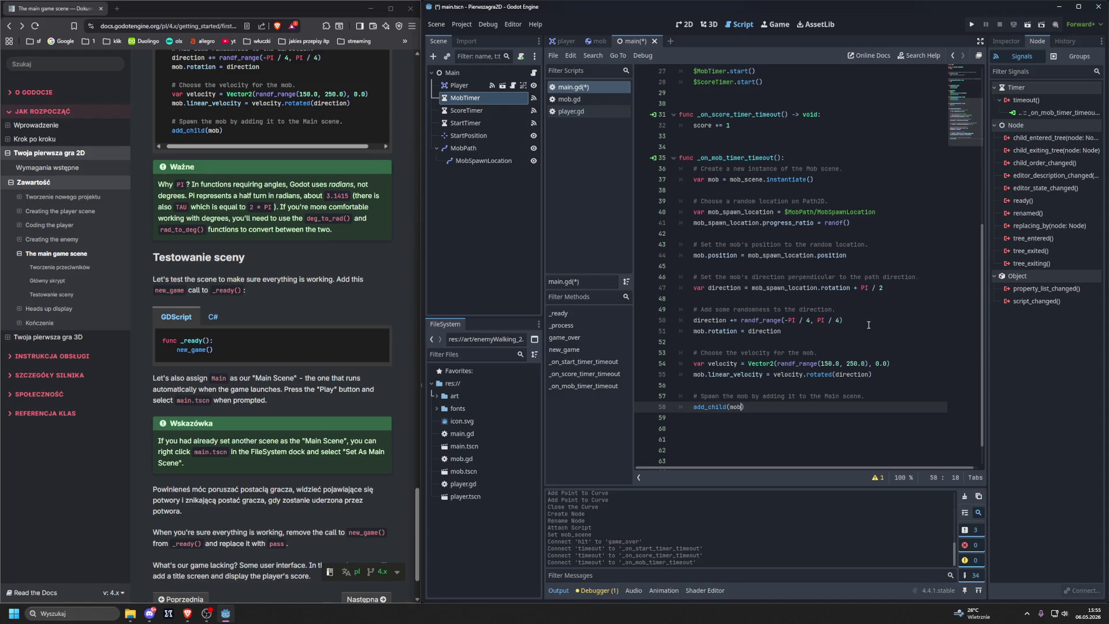
pyautogui.scroll(8, 868, 326)
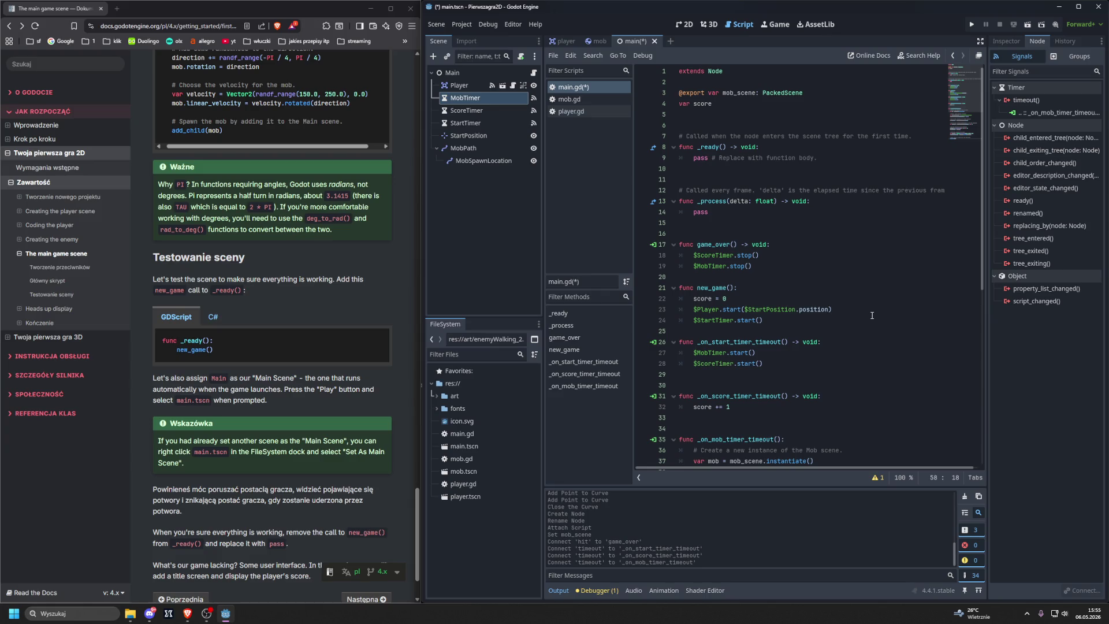
# Step: Replace the pass line in _ready() with a call to new_game()
pyautogui.moveTo(694, 157); pyautogui.dragTo(840, 154)
pyautogui.press('BackSpace')
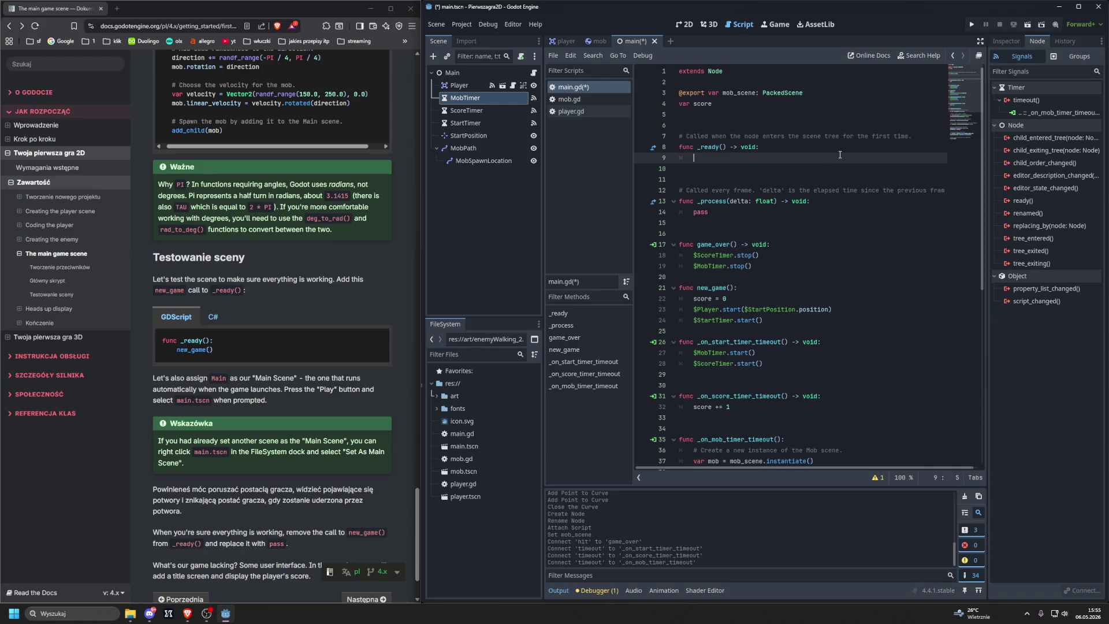
pyautogui.write('new')
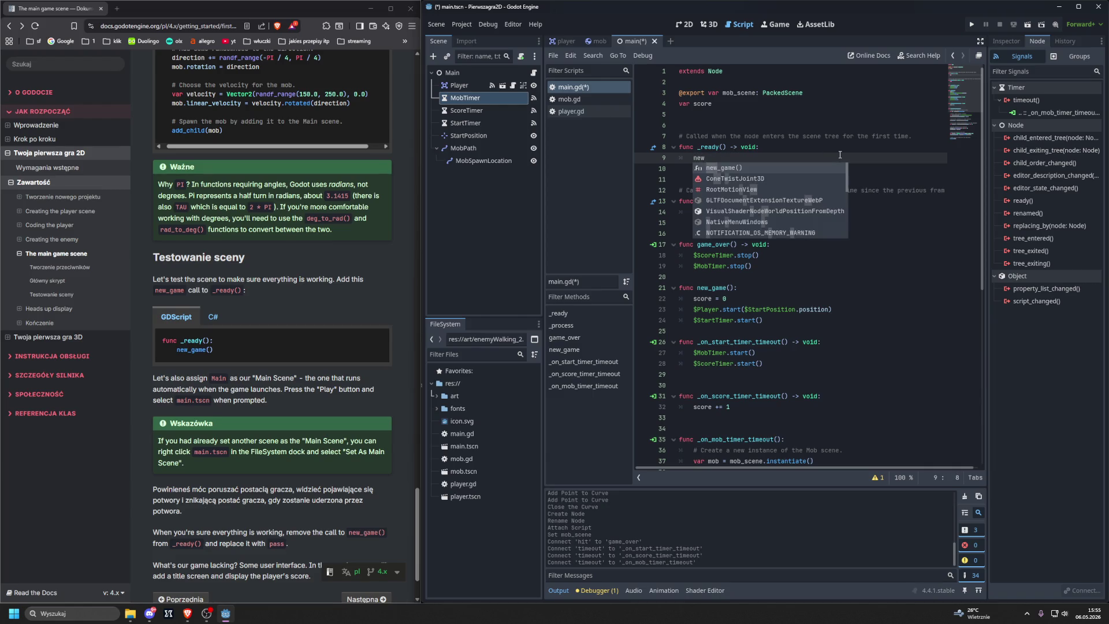
pyautogui.press('Return')
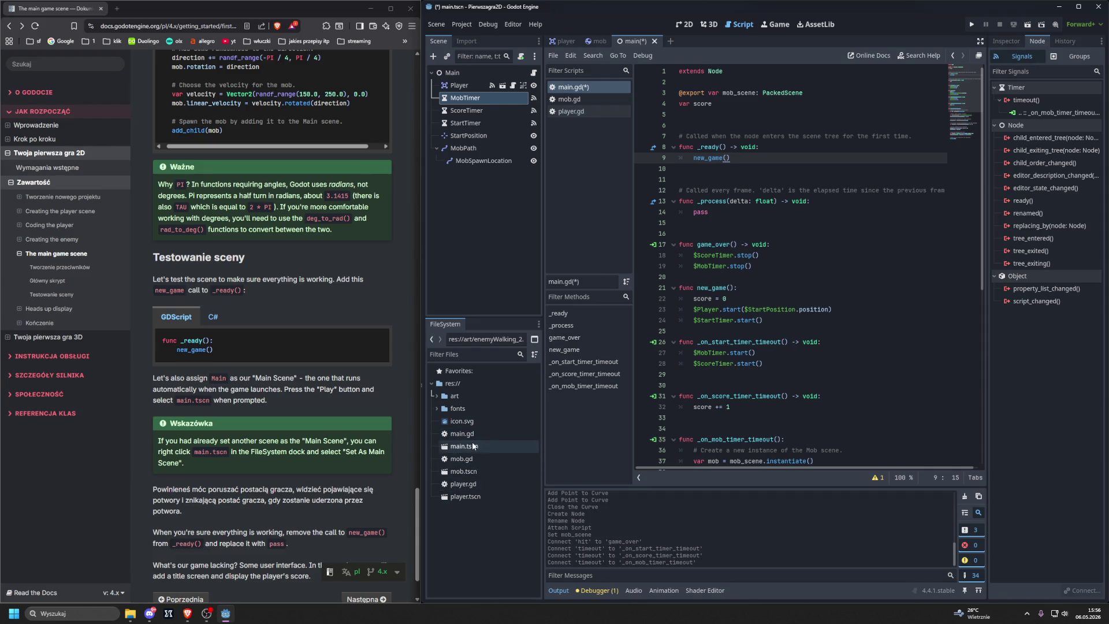
pyautogui.rightClick(487, 446)
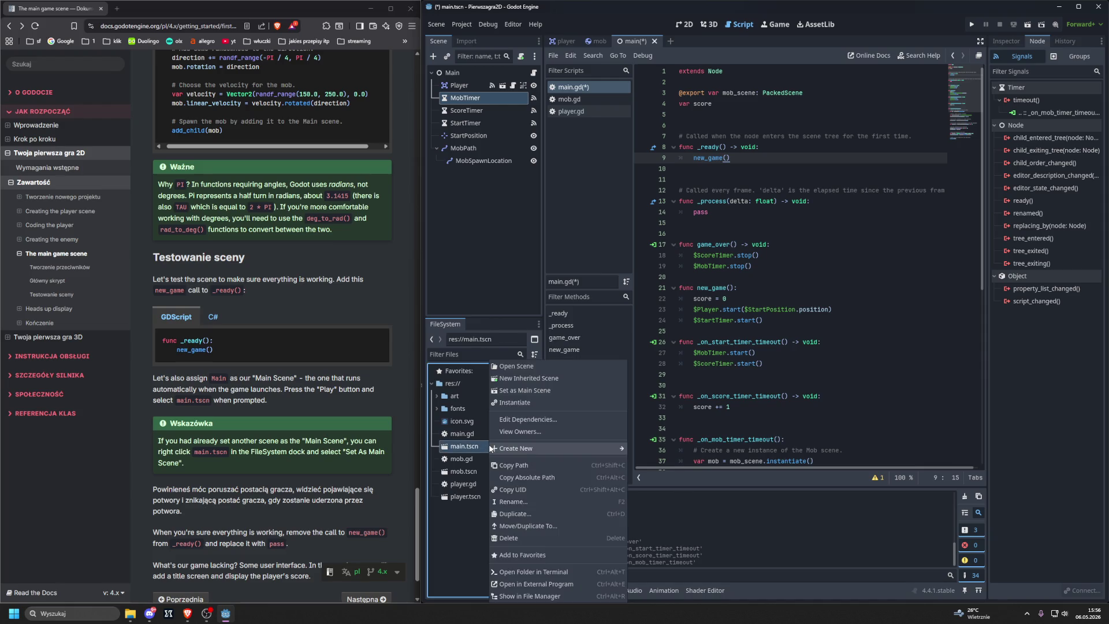
# Step: Set main.tscn as the main scene, run the game, move the player, then close it
pyautogui.moveTo(490, 448)
pyautogui.click(517, 389)
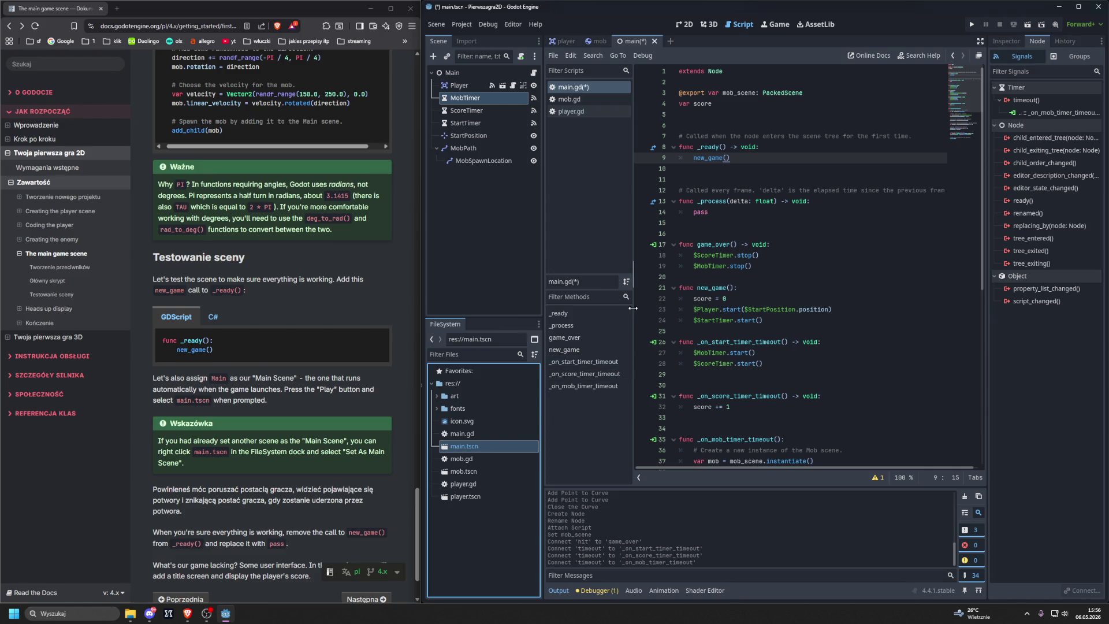
pyautogui.click(971, 24)
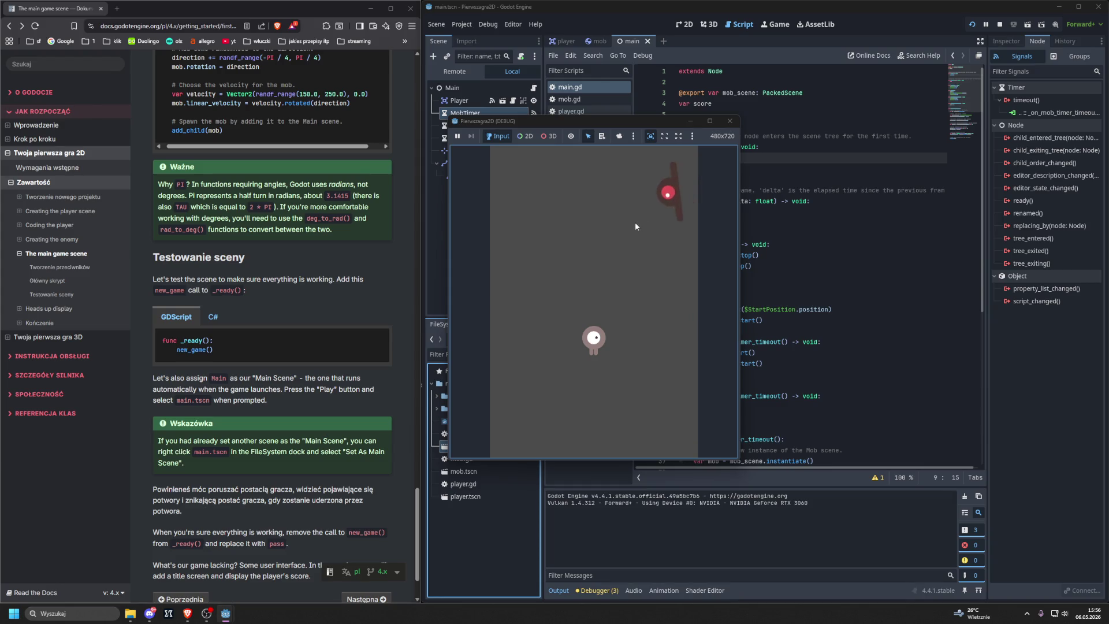
pyautogui.press('Up')
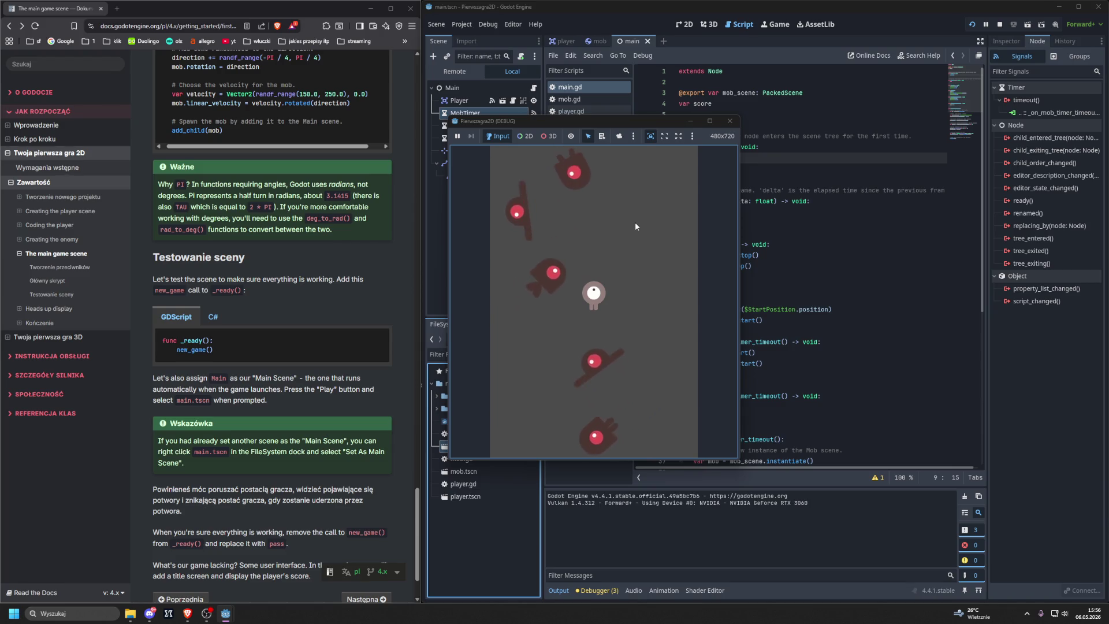
pyautogui.press('Right')
pyautogui.press('Down')
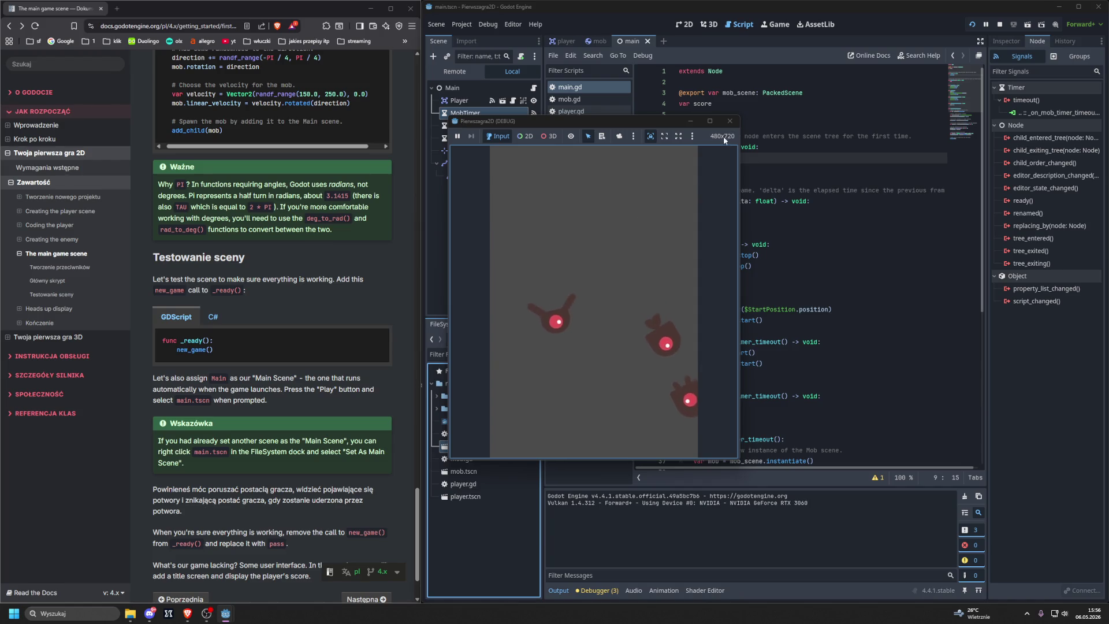
pyautogui.click(730, 121)
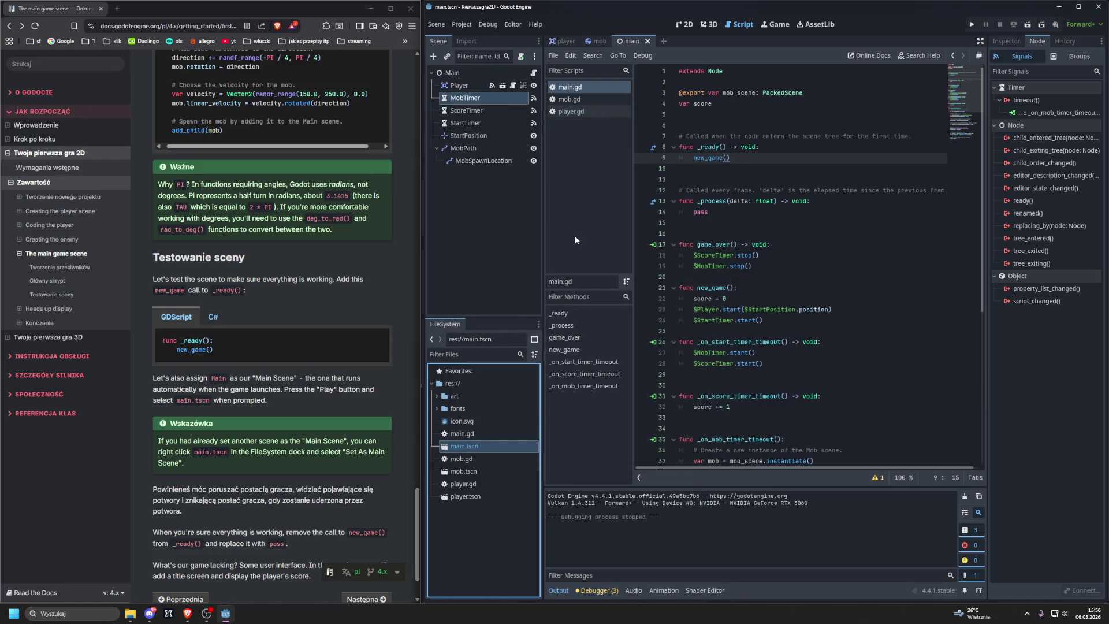
# Step: Rerun the project with F5 and steer the player left and right
pyautogui.scroll(-3, 260, 254)
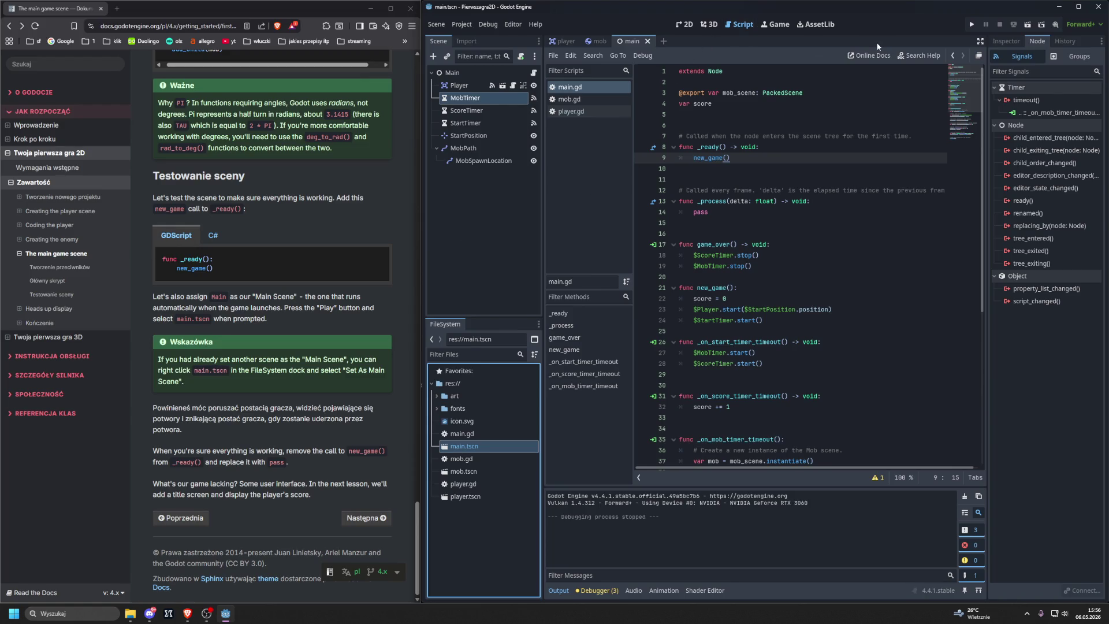
pyautogui.press('F5')
pyautogui.press('Left')
pyautogui.press('Right')
pyautogui.press('Left')
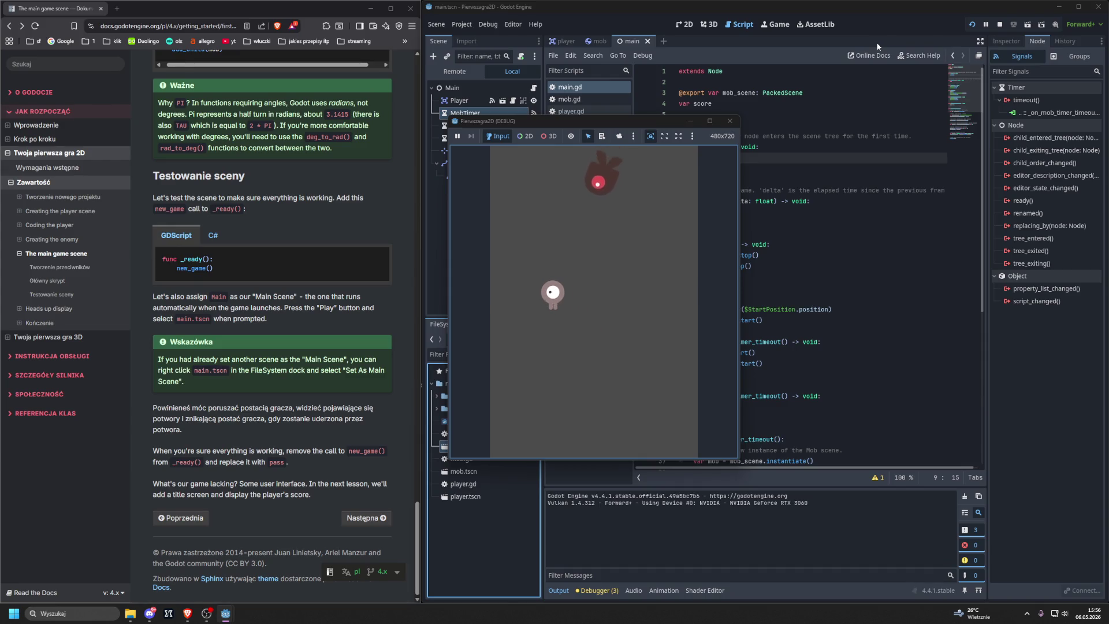